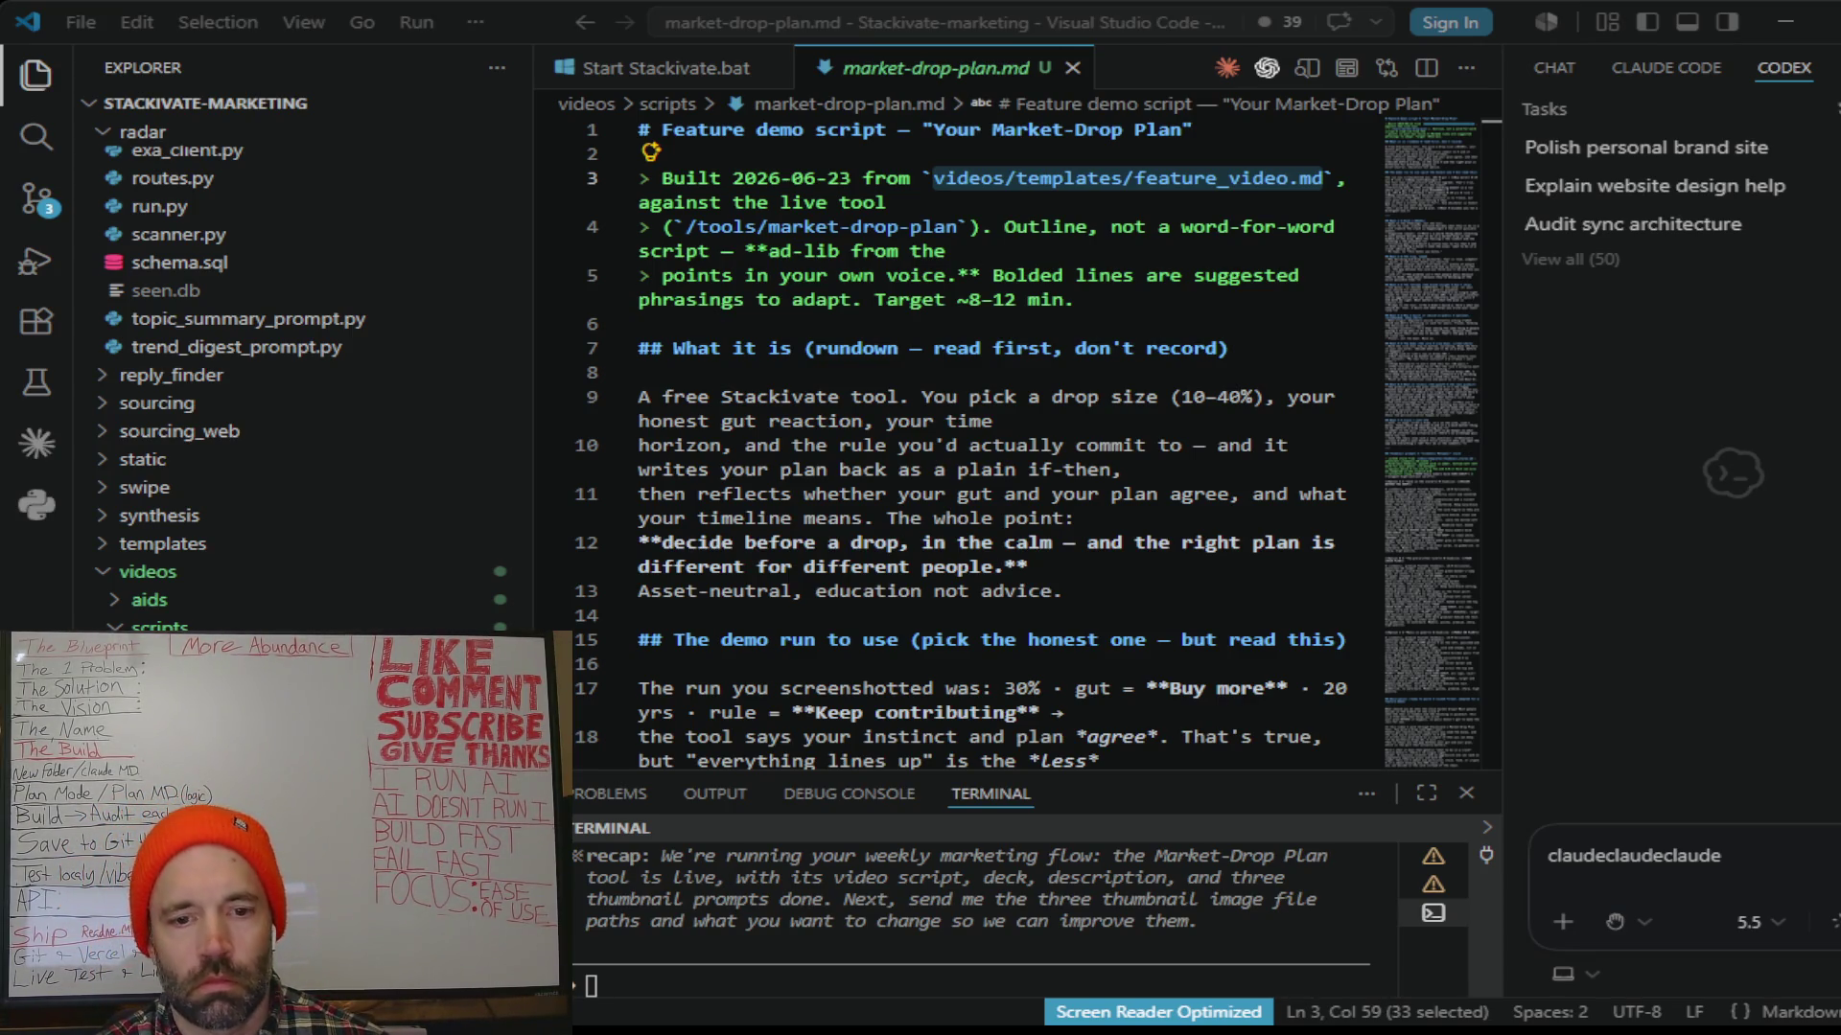
# Step: Select the deck file path on line 167 of market-drop-plan.md and enlarge the terminal to read the assistant's reply
pyautogui.hotkey('alt', 'Tab')
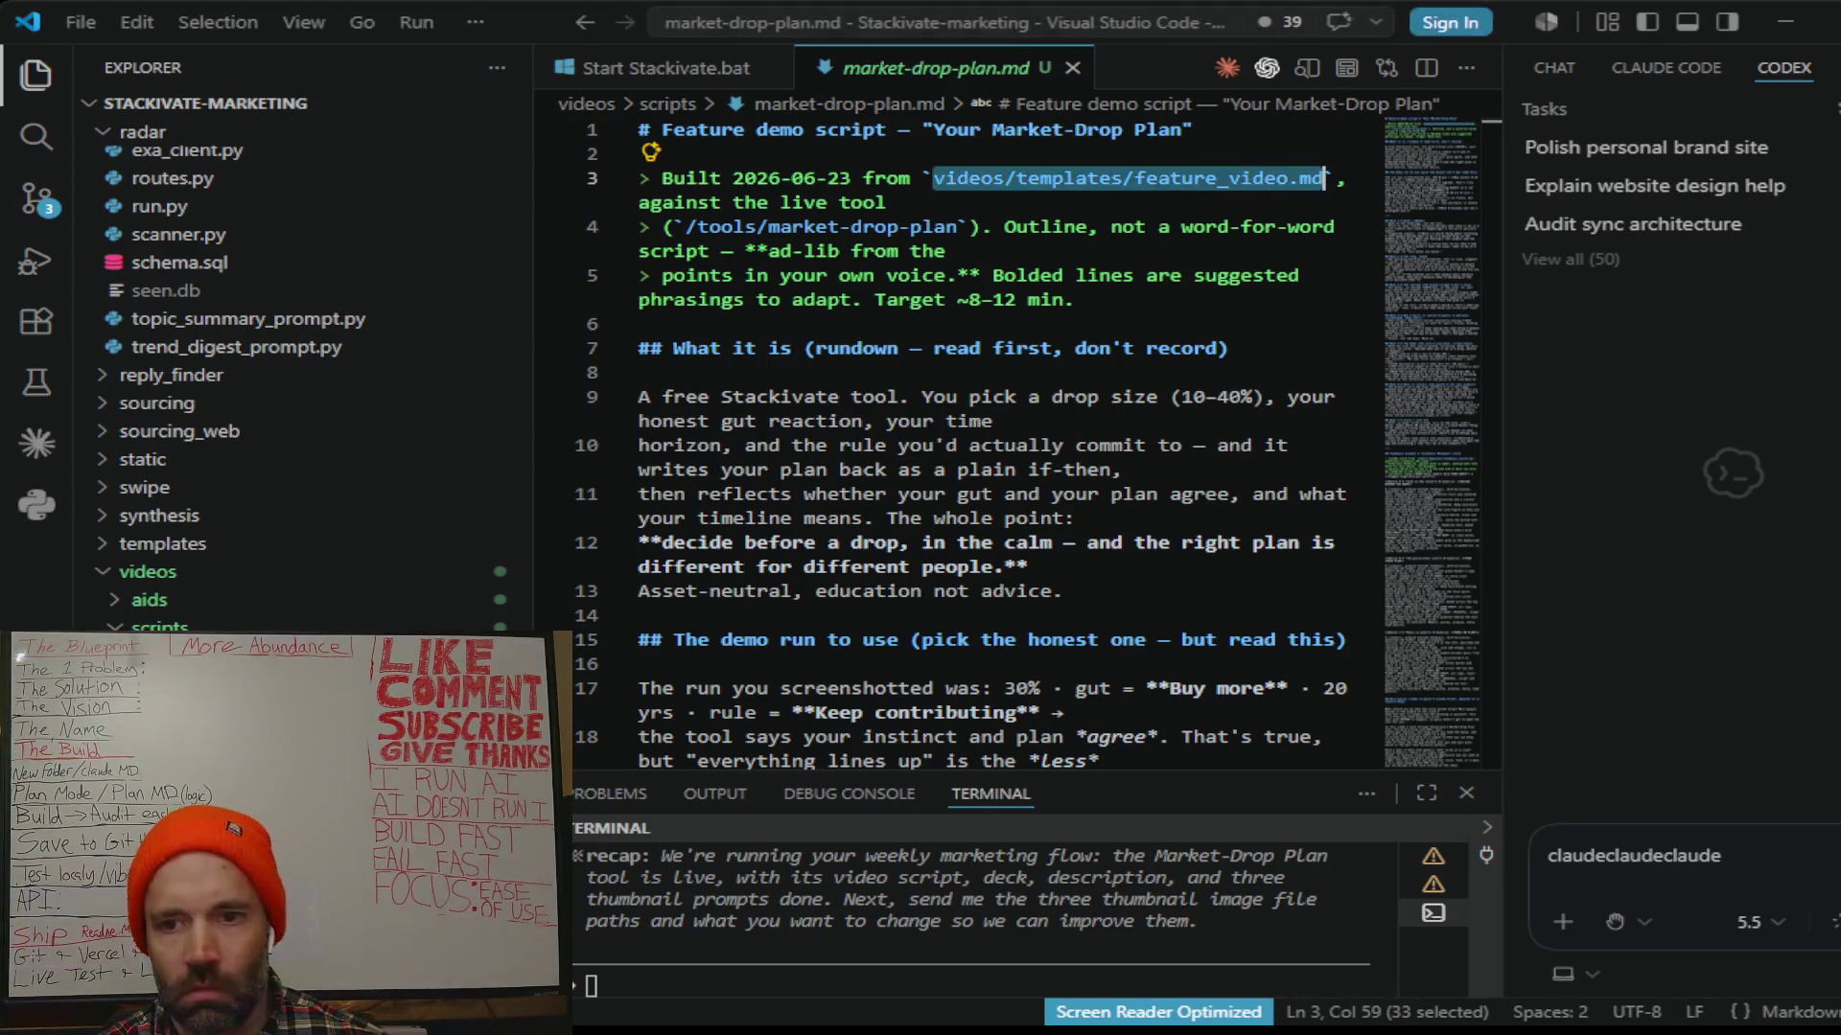
pyautogui.scroll(-3, 1495, 164)
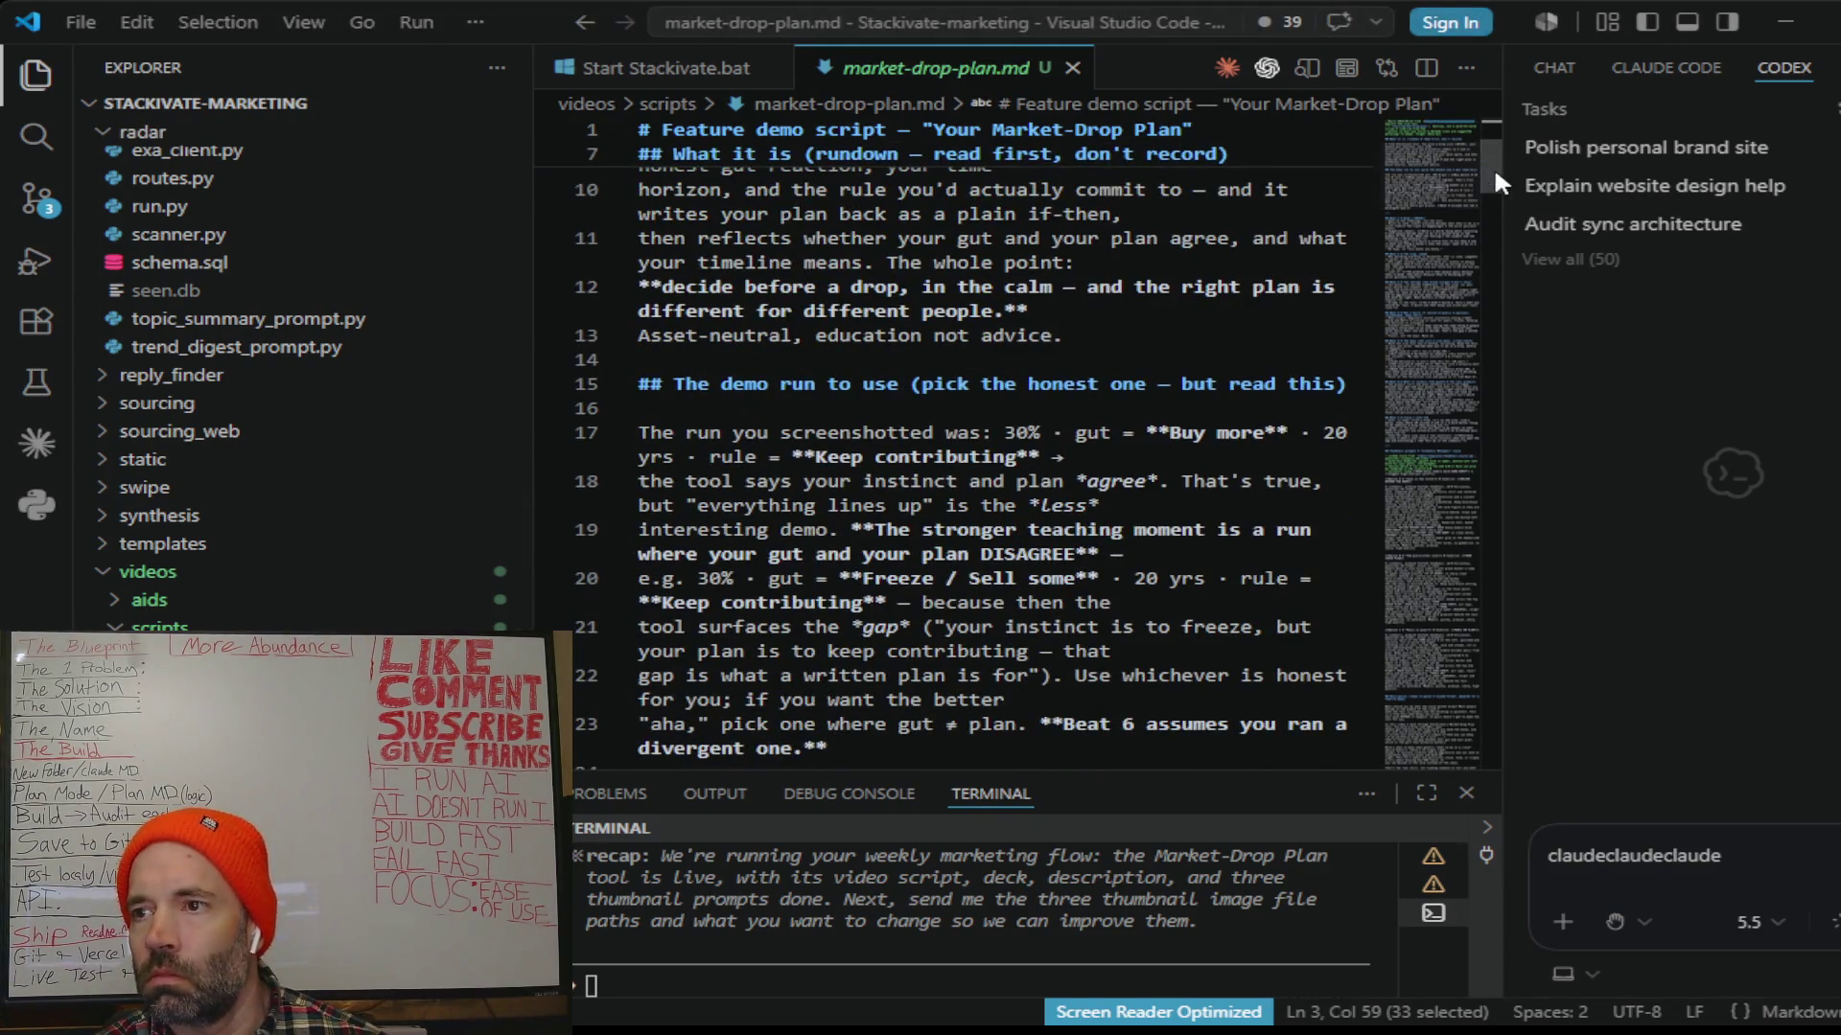
pyautogui.moveTo(1493, 165); pyautogui.dragTo(1545, 725)
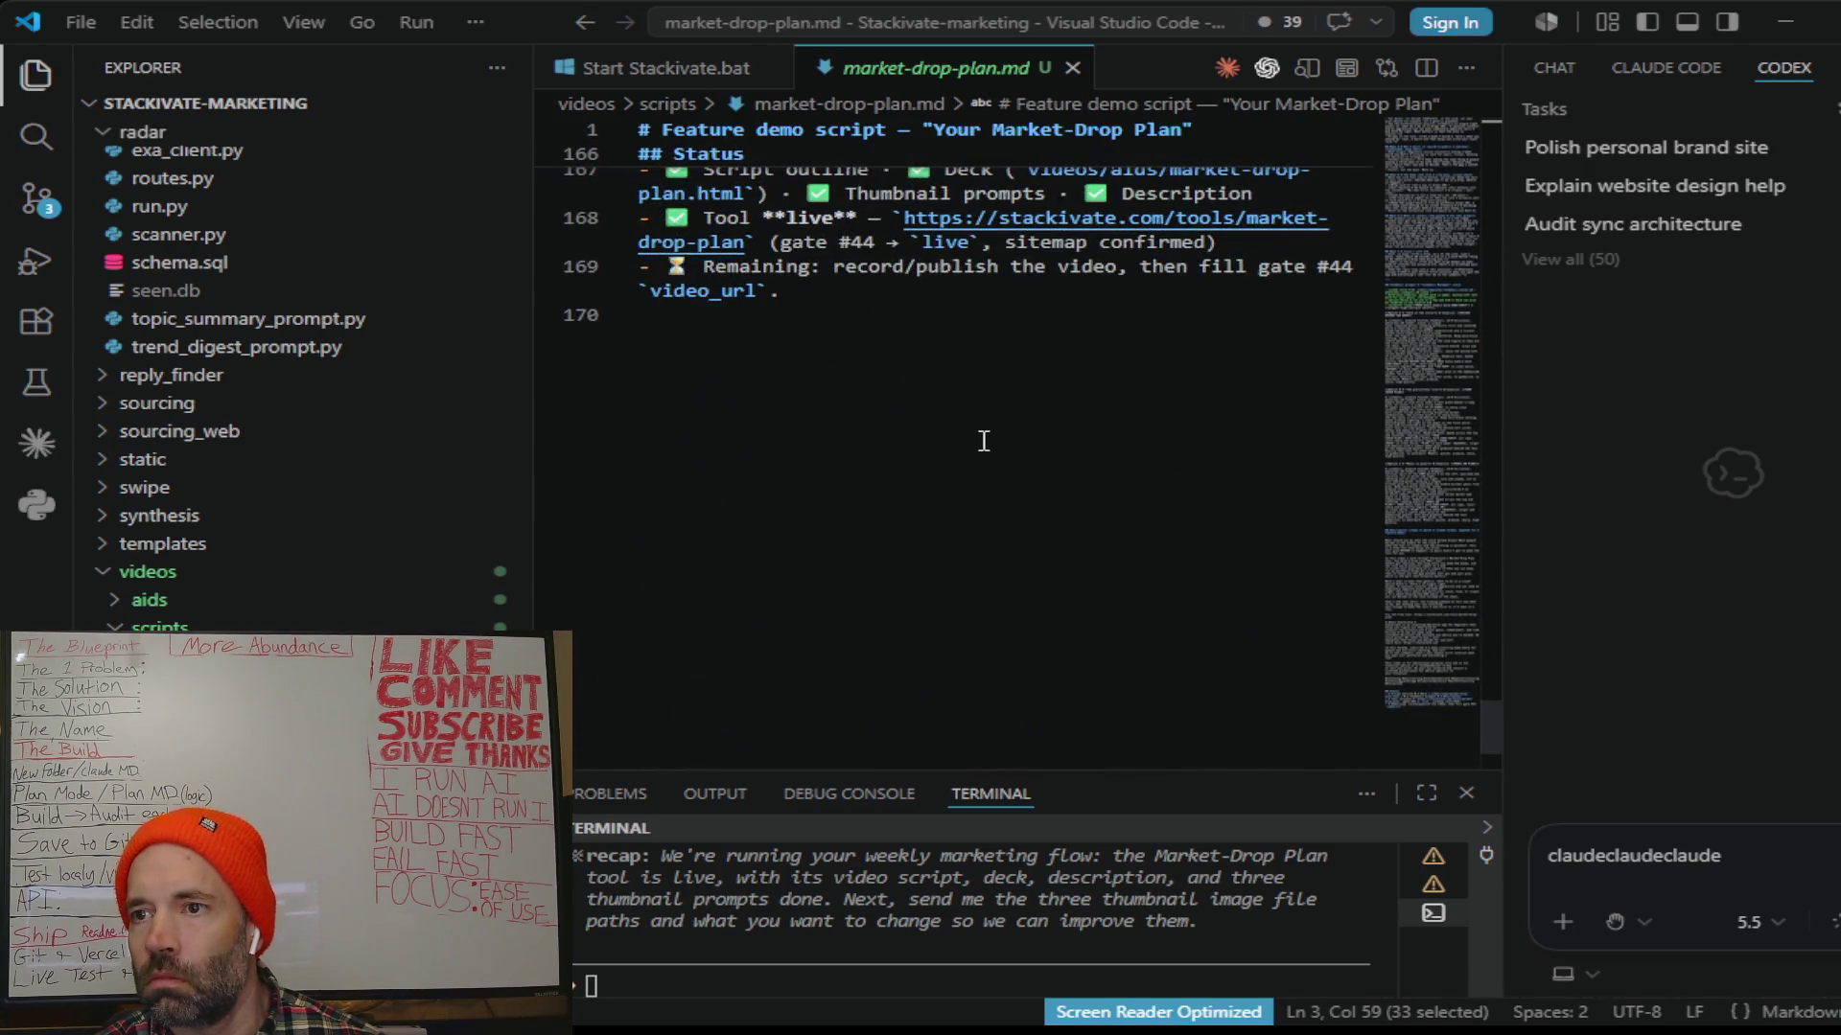
pyautogui.scroll(2, 984, 440)
pyautogui.moveTo(1027, 298)
pyautogui.mouseDown()
pyautogui.moveTo(1064, 296)
pyautogui.moveTo(744, 322)
pyautogui.mouseUp()
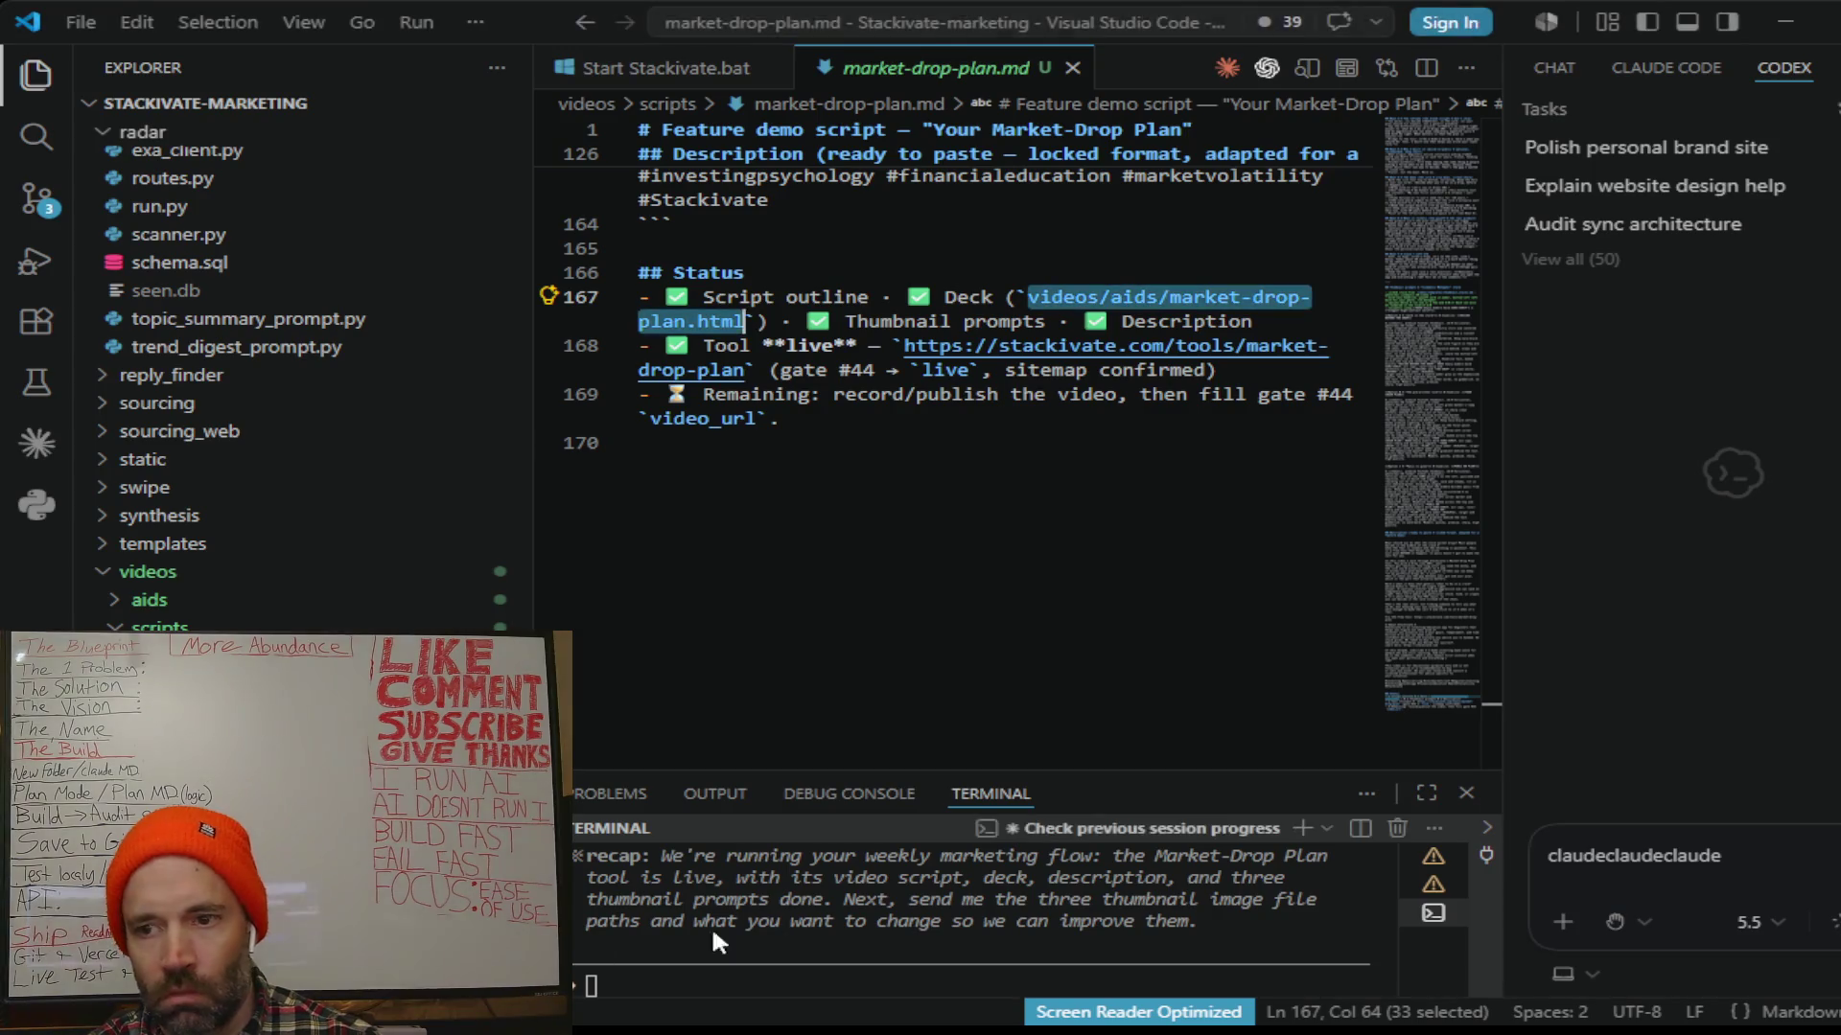
pyautogui.moveTo(829, 770); pyautogui.dragTo(834, 150)
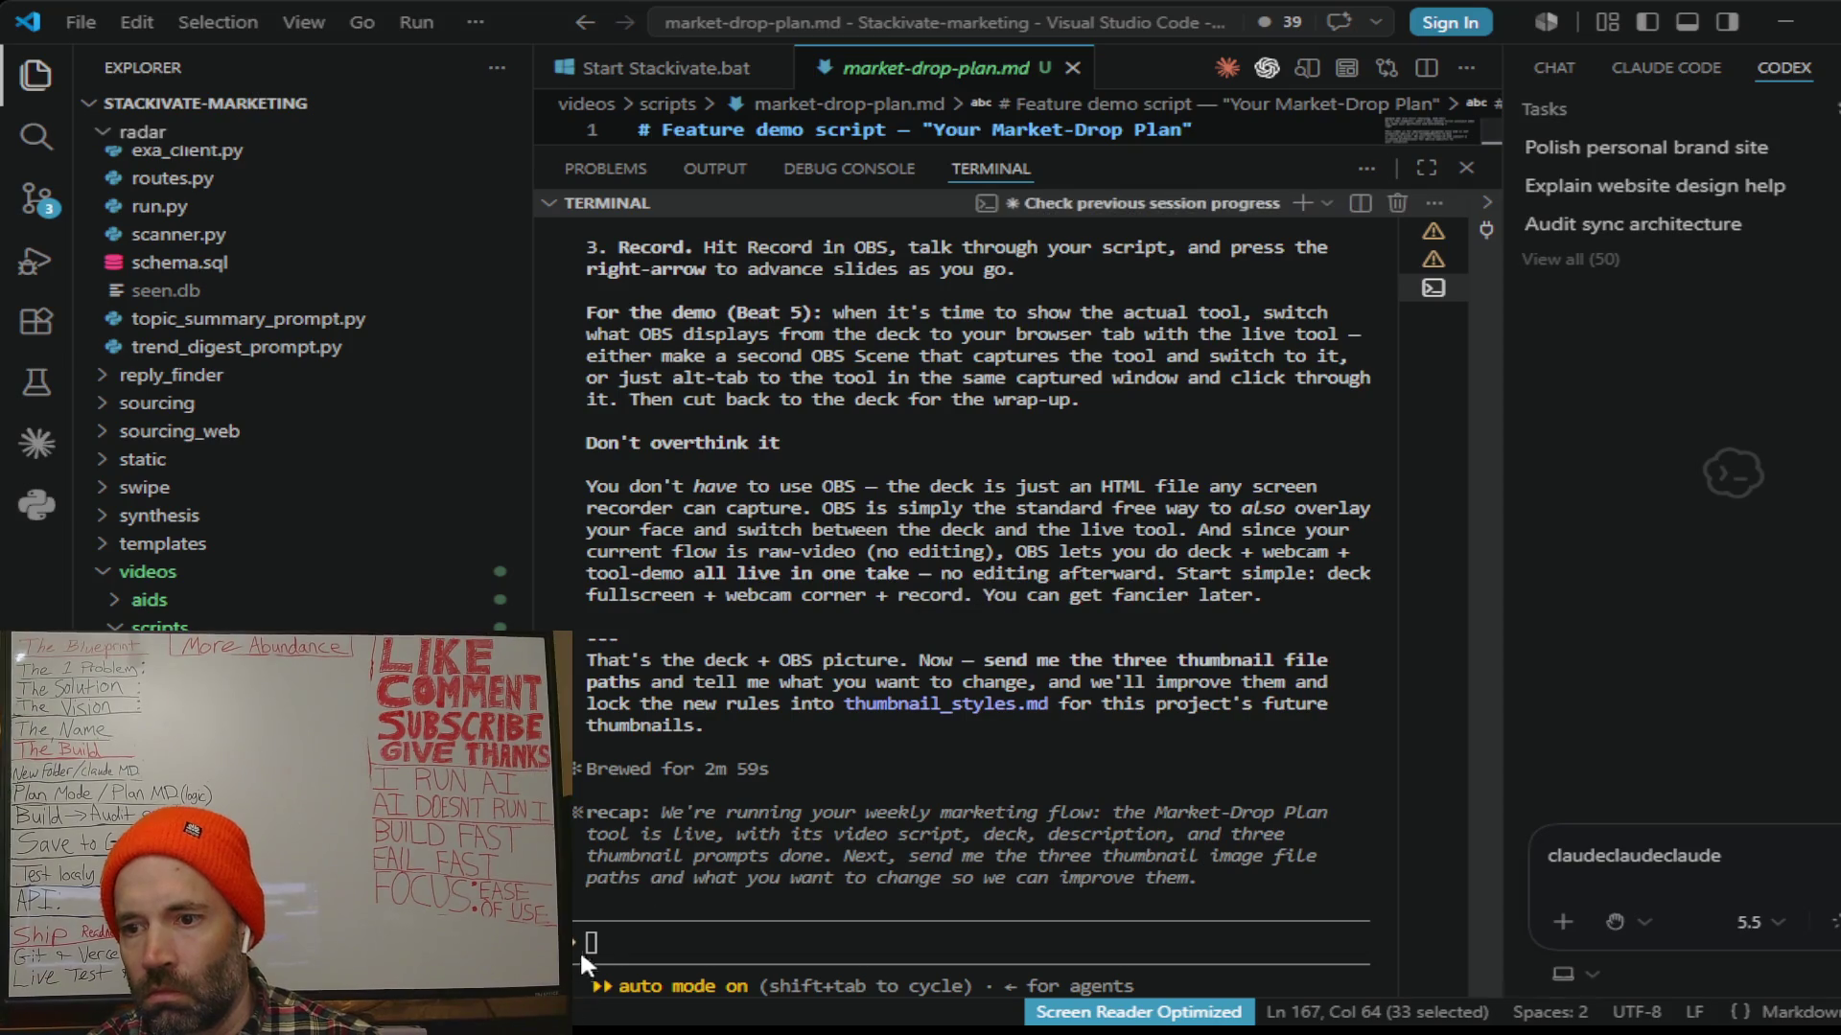
pyautogui.click(587, 945)
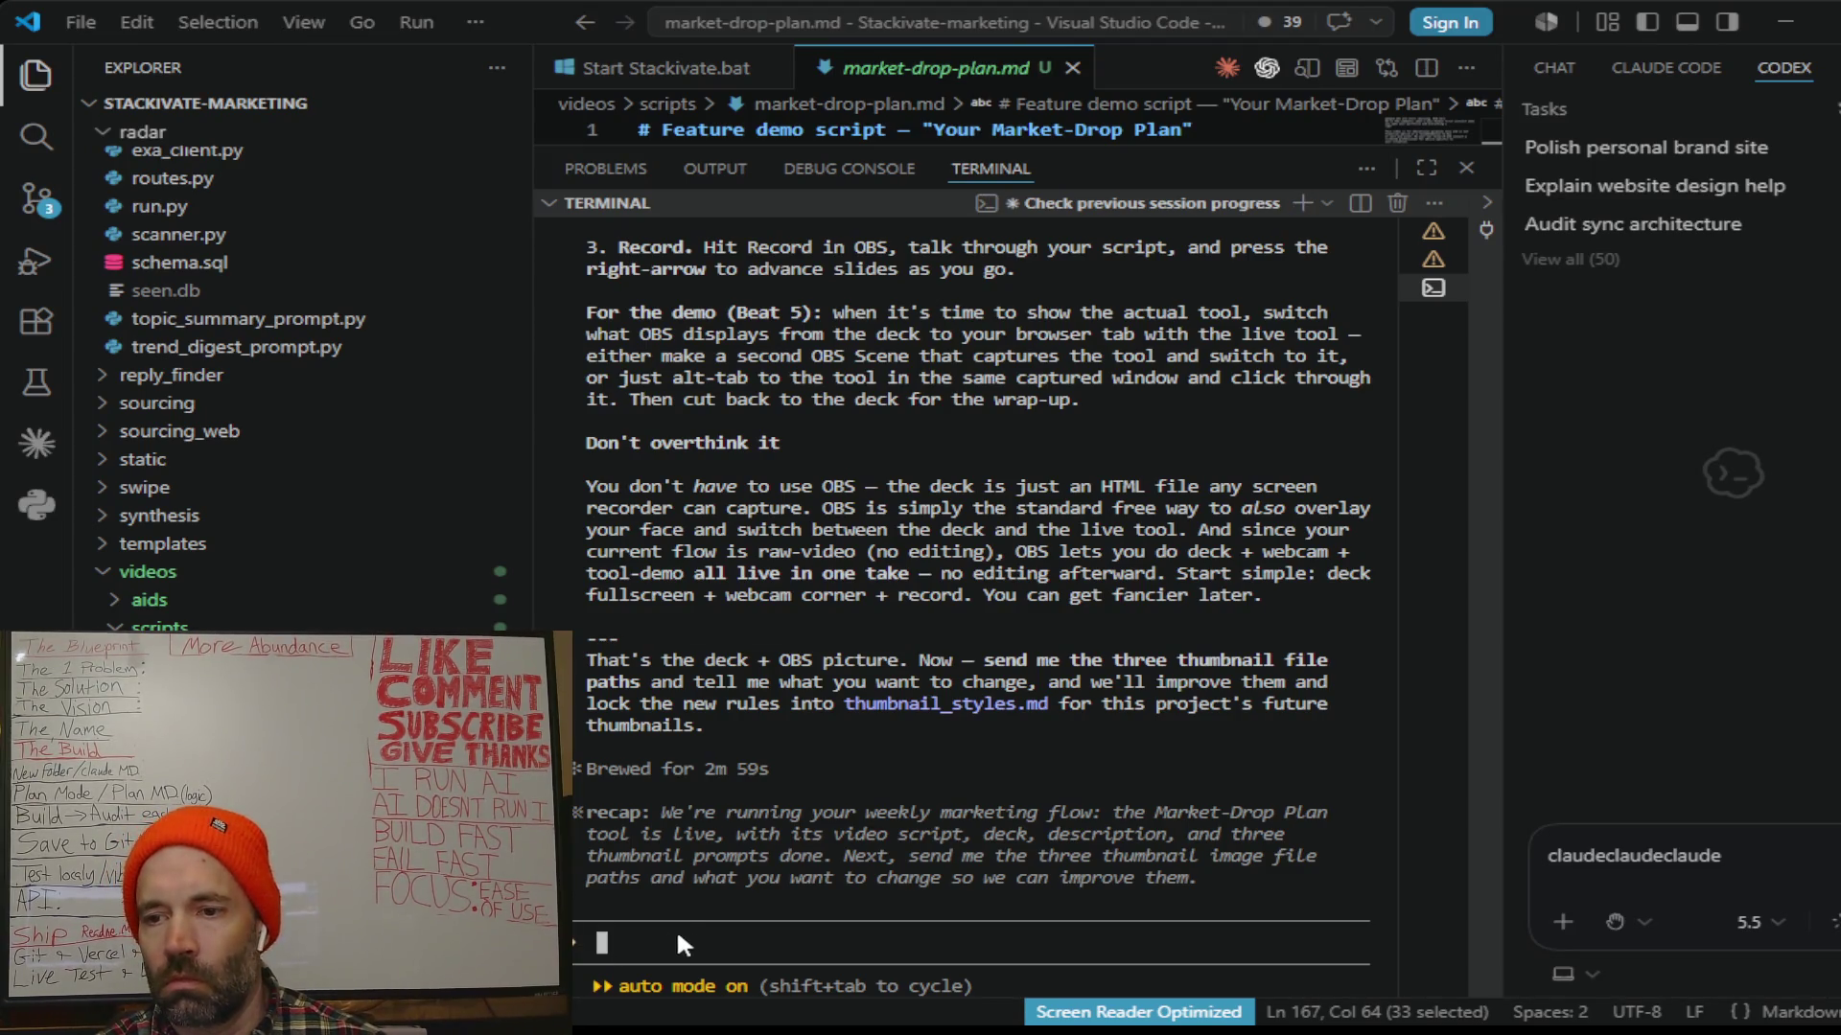
# Step: Paste the thumbnail feedback with the deck path, then add the first two ChatGPT image paths from File Explorer
pyautogui.hotkey('ctrl', 'v')
pyautogui.write('videos/aids/market-drop-plan.html')
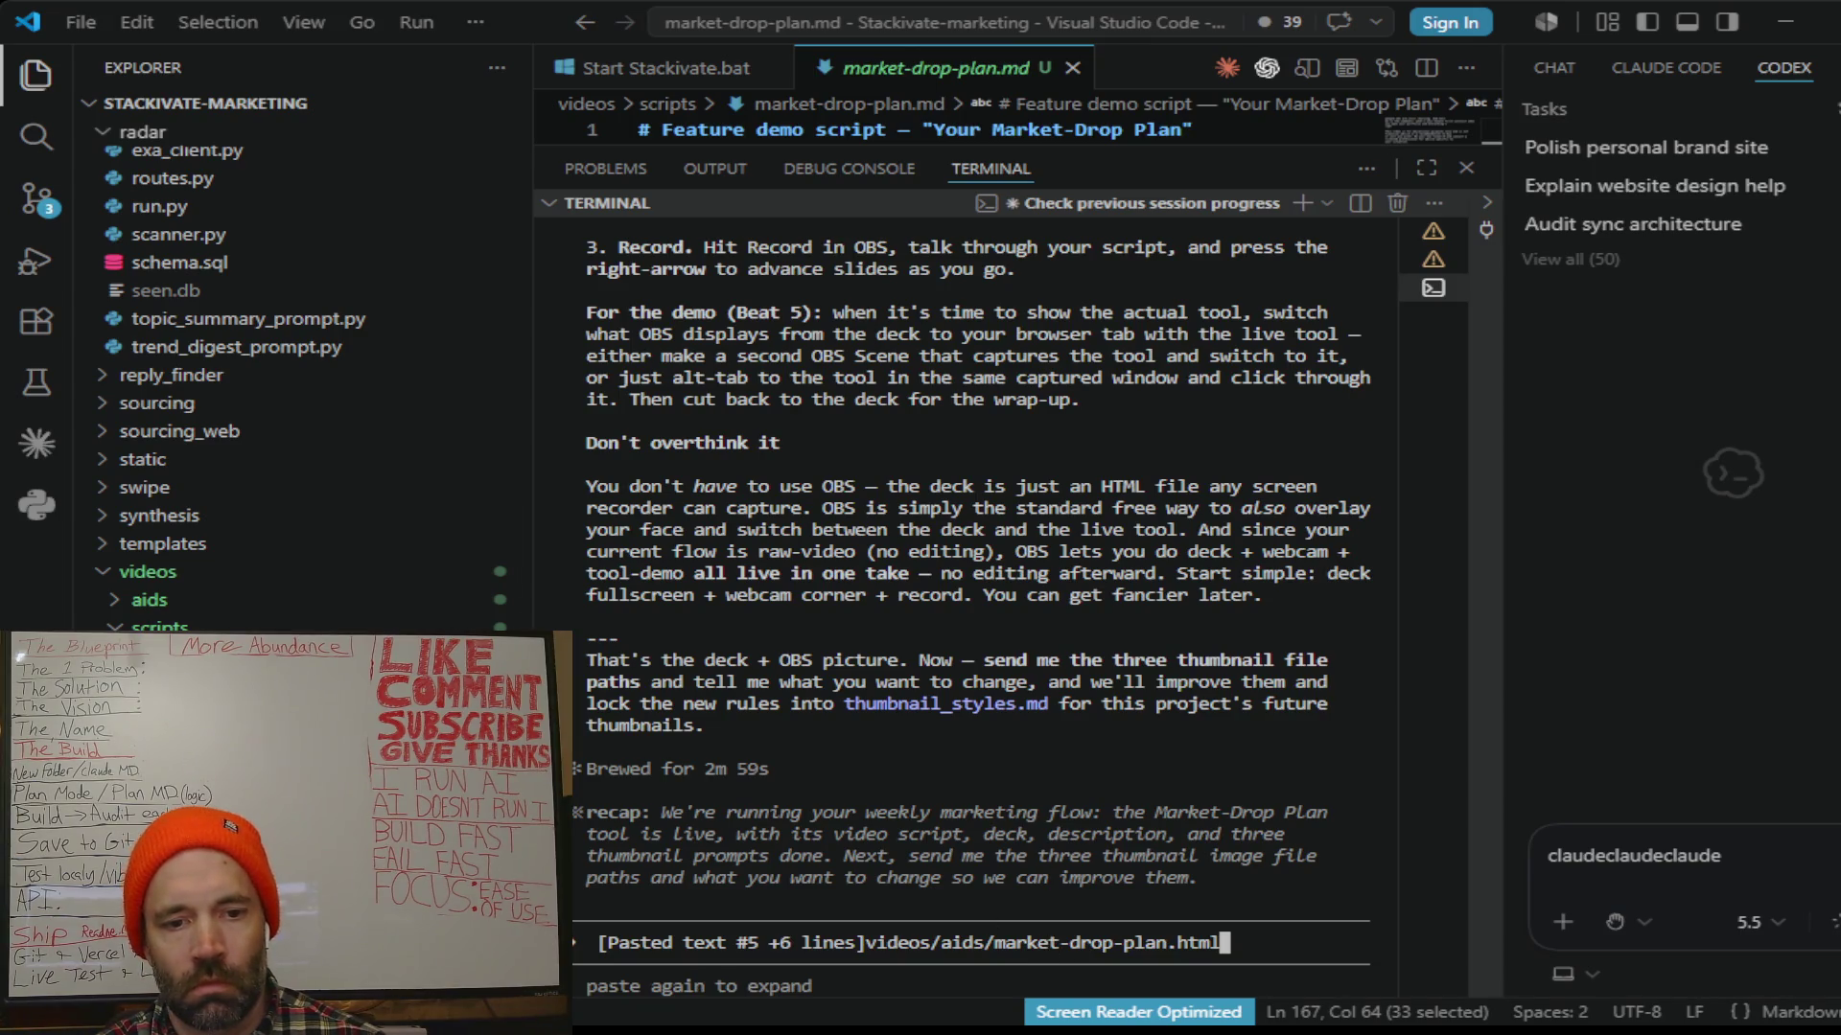
pyautogui.hotkey('alt', 'Tab')
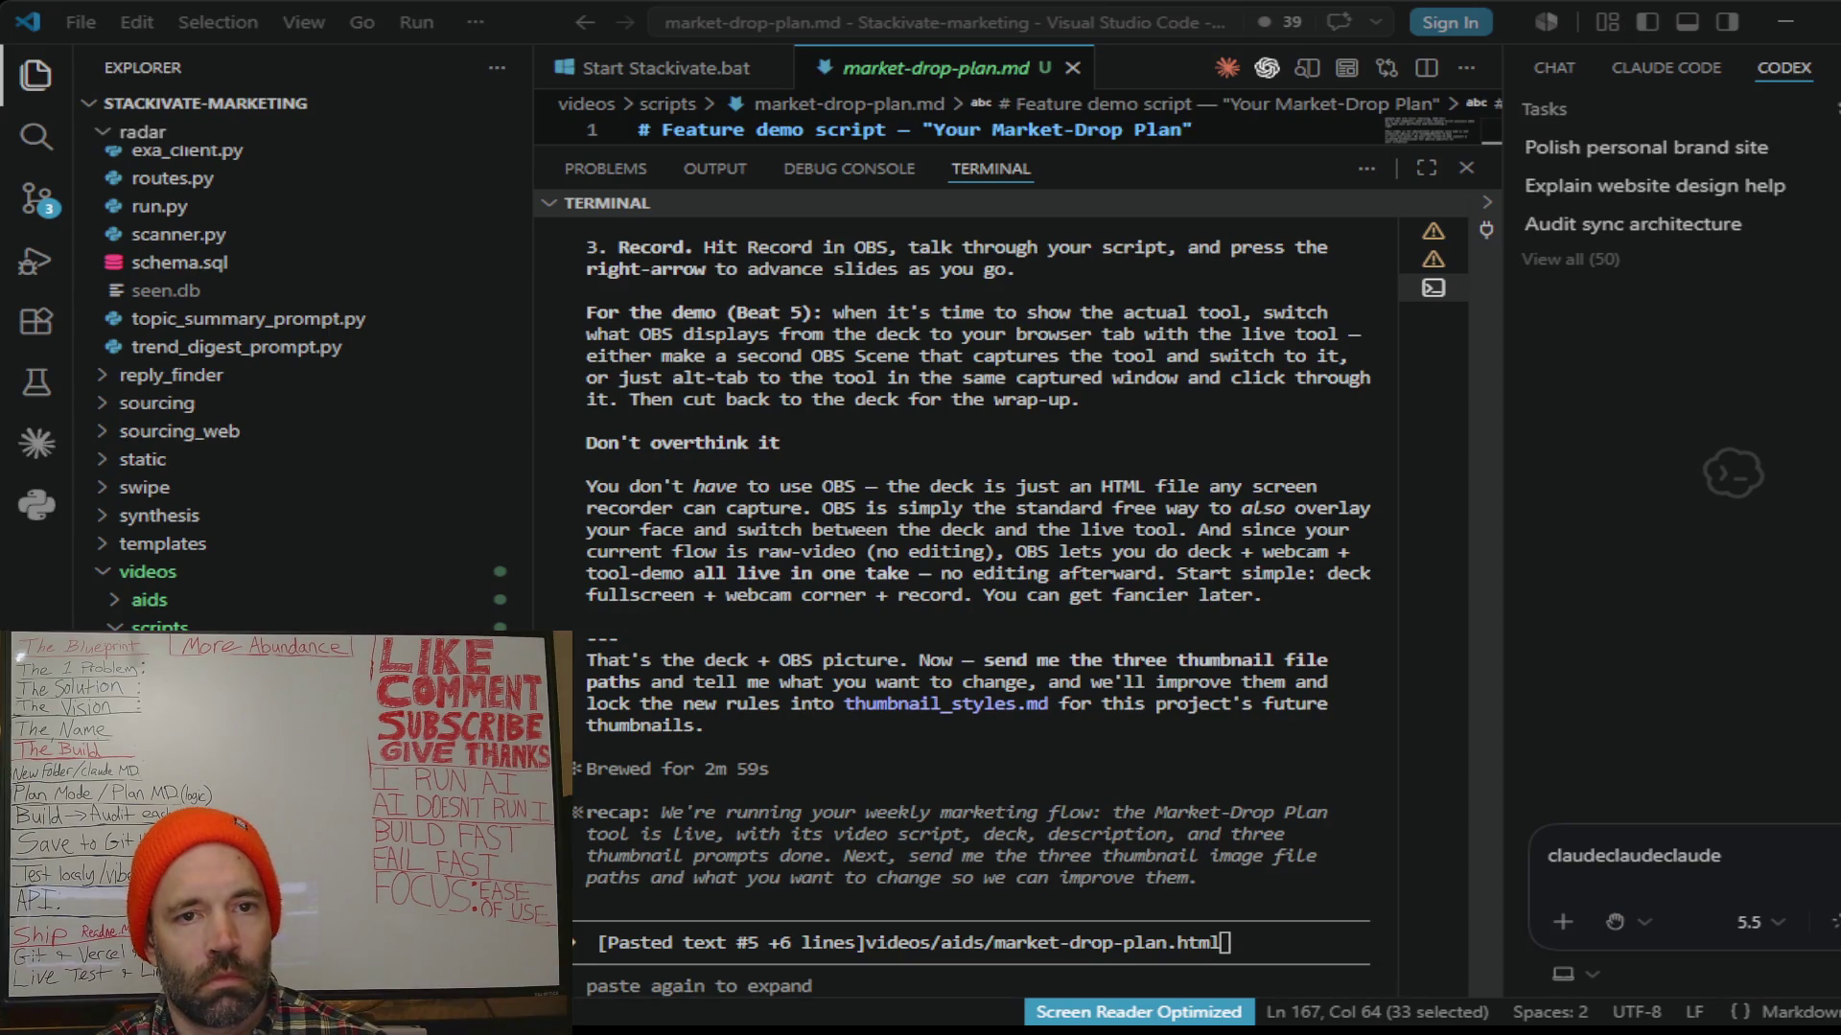
pyautogui.hotkey('alt', 'Tab')
pyautogui.write("& 'c:\\Users\\nneed\\Downloads\\ChatGPT Image Jun 23, 2026, 11_28_59 PM.png'")
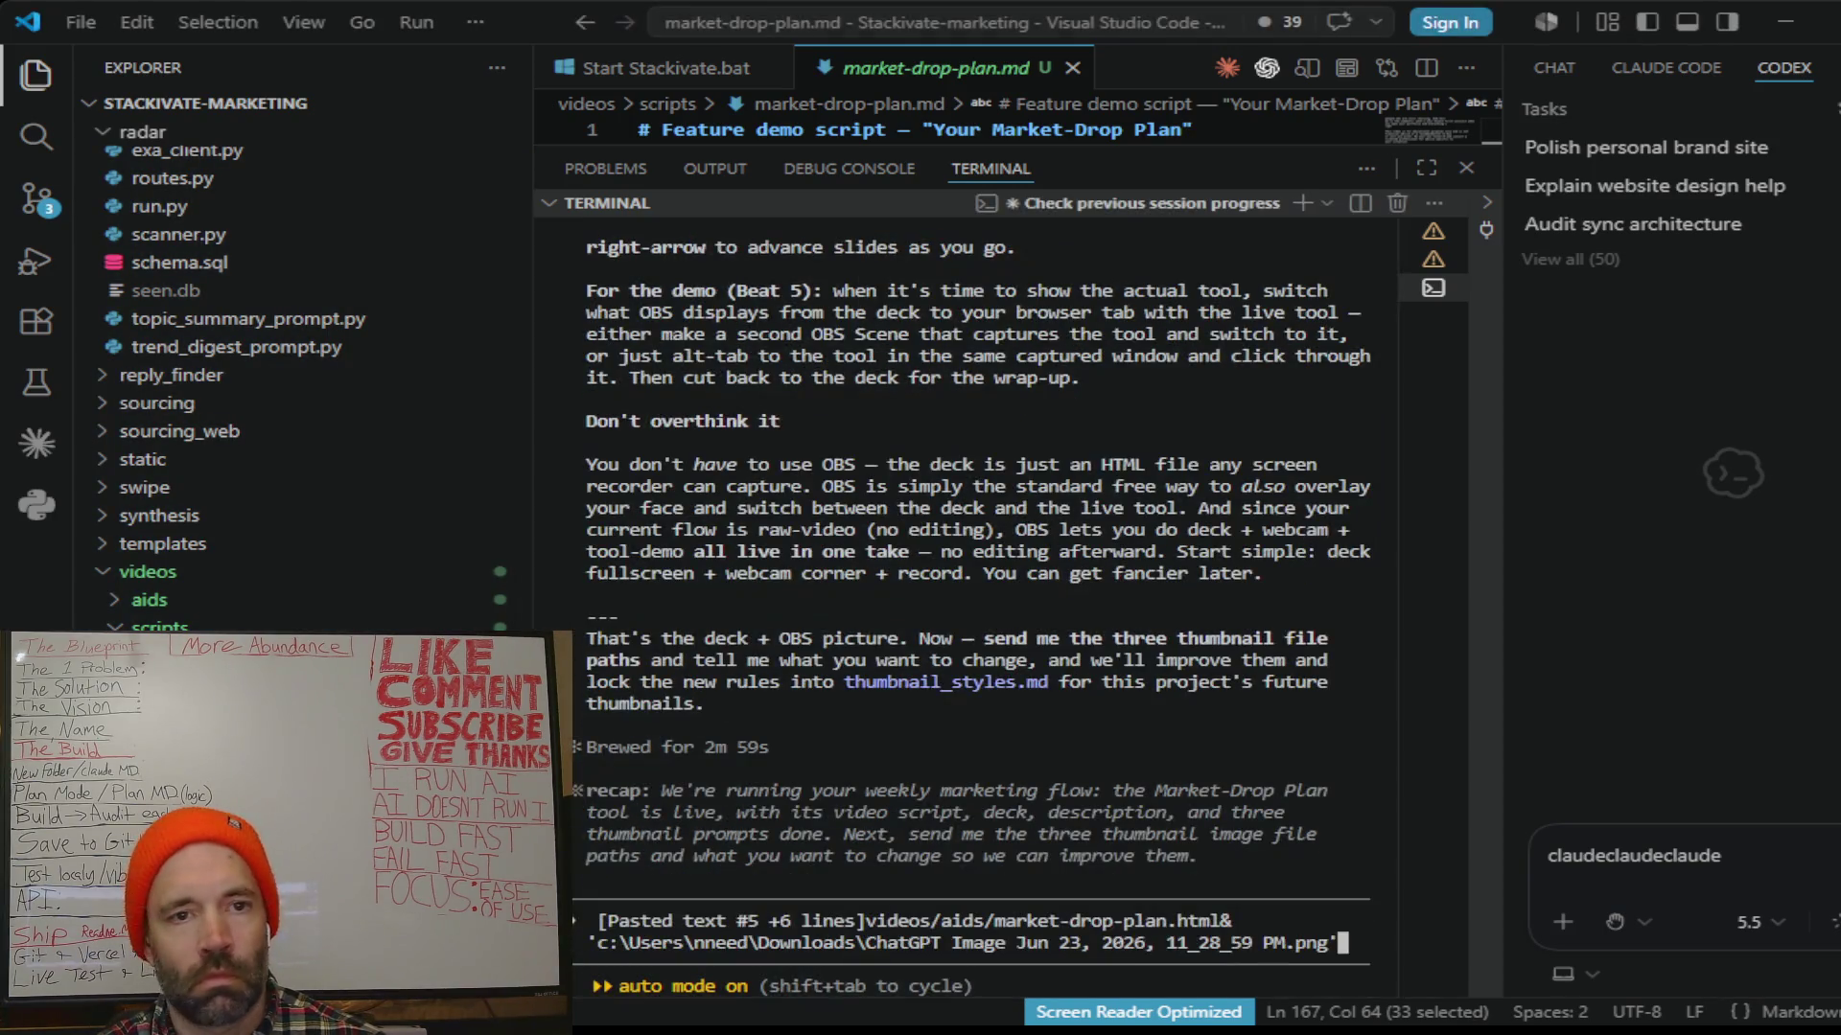
pyautogui.hotkey('alt', 'Tab')
pyautogui.hotkey('alt', 'Tab')
pyautogui.hotkey('ctrl', 'v')
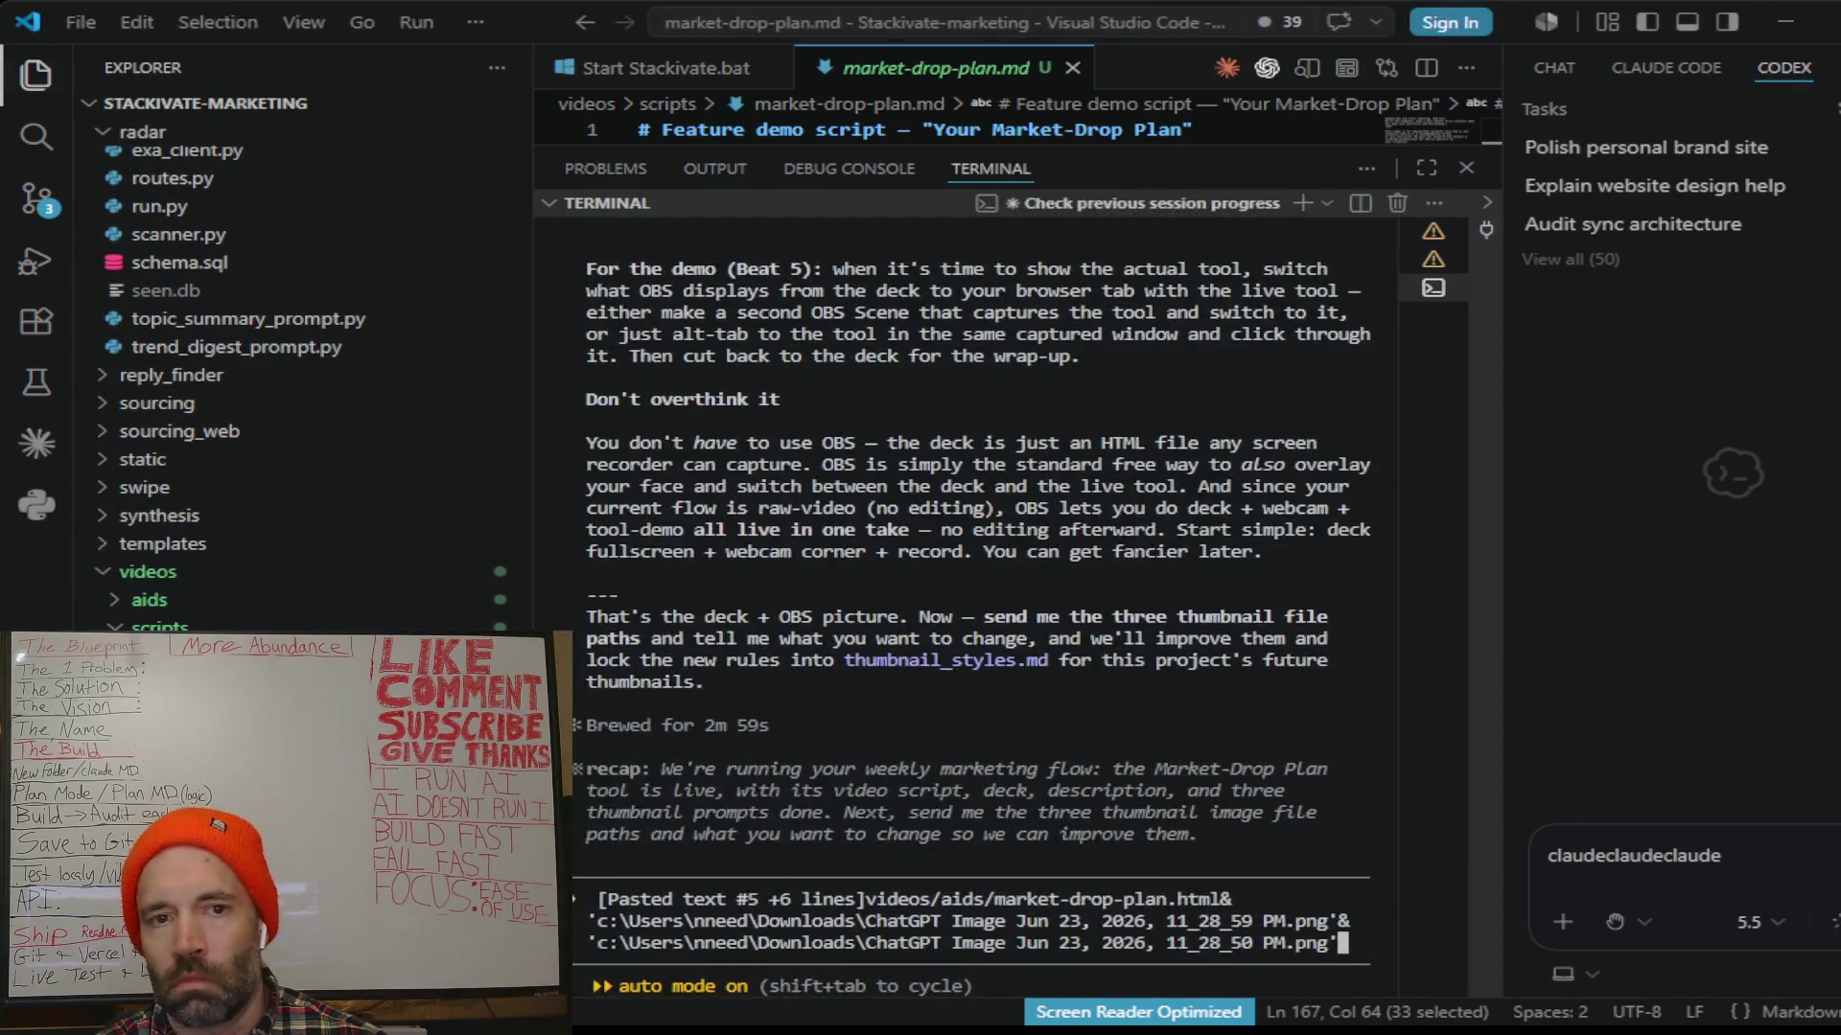
# Step: Add the third image path and send the message asking for better thumbnail prompts
pyautogui.hotkey('alt', 'Tab')
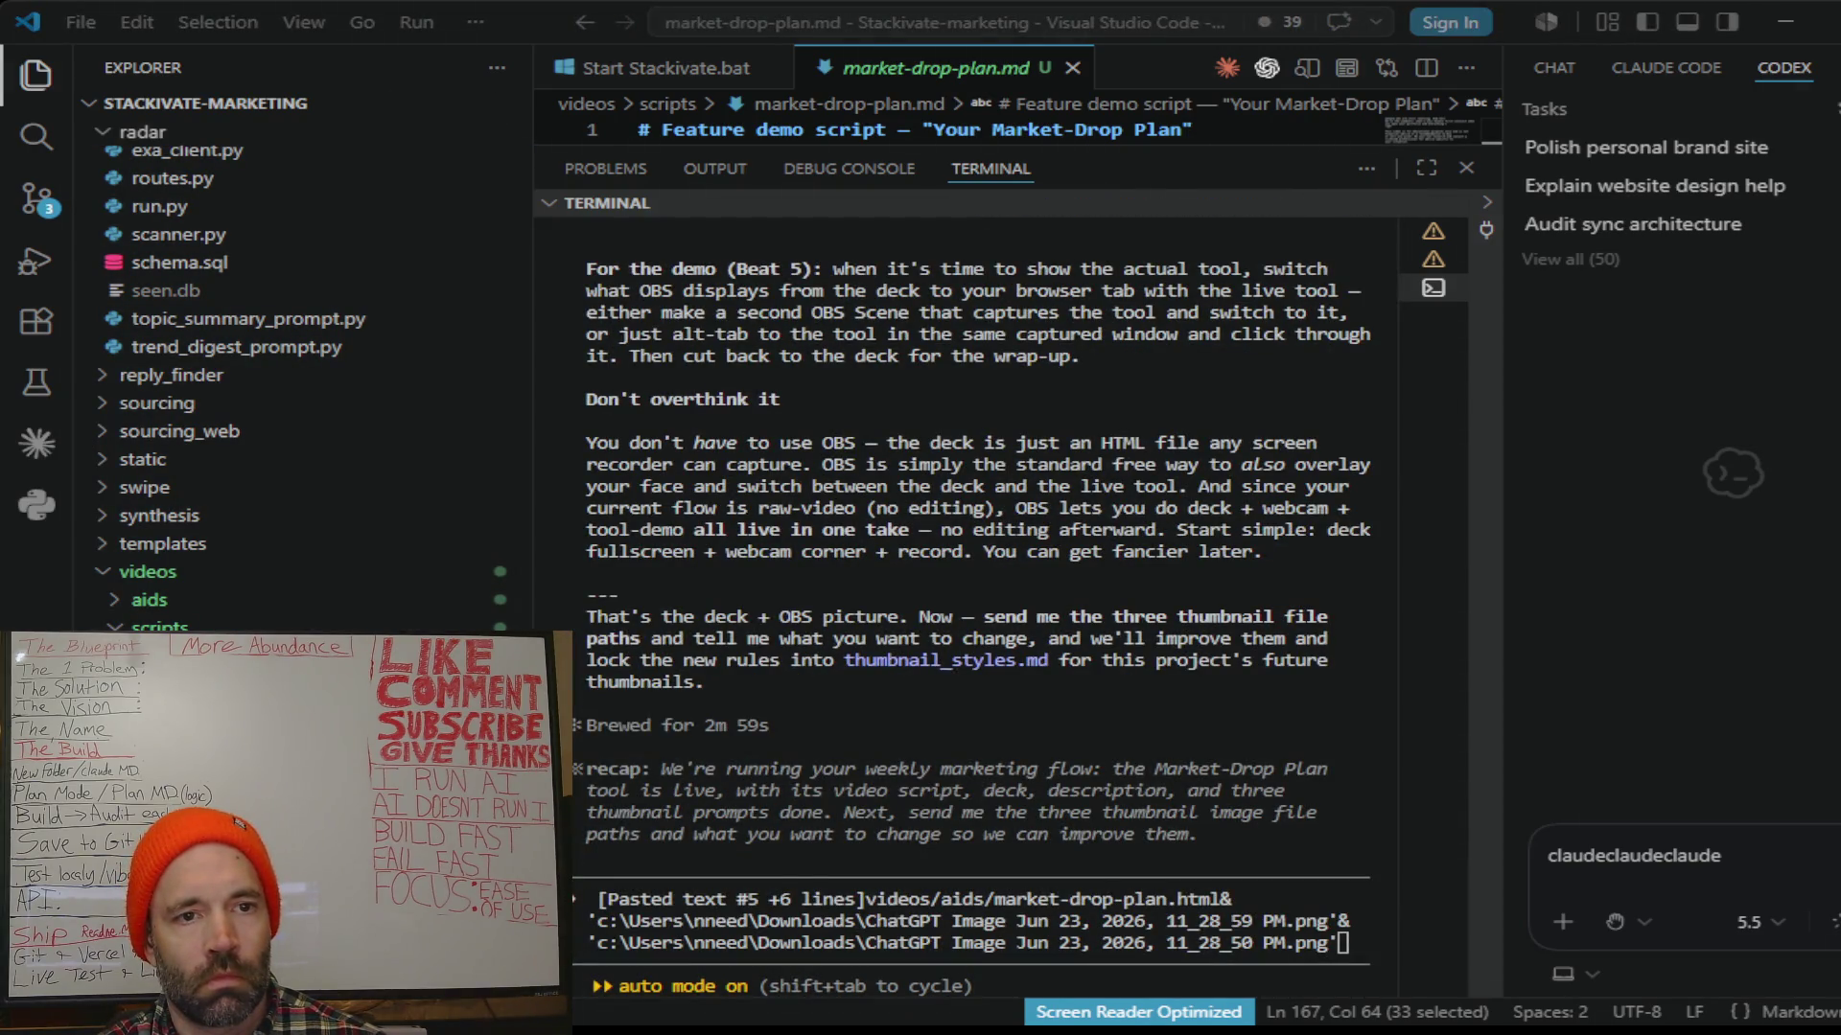
pyautogui.hotkey('alt', 'Tab')
pyautogui.write("& 'c:\\Users\\nneed\\Downloads\\ChatGPT Image Jun 23, 2026, 11_28_39 PM.png'")
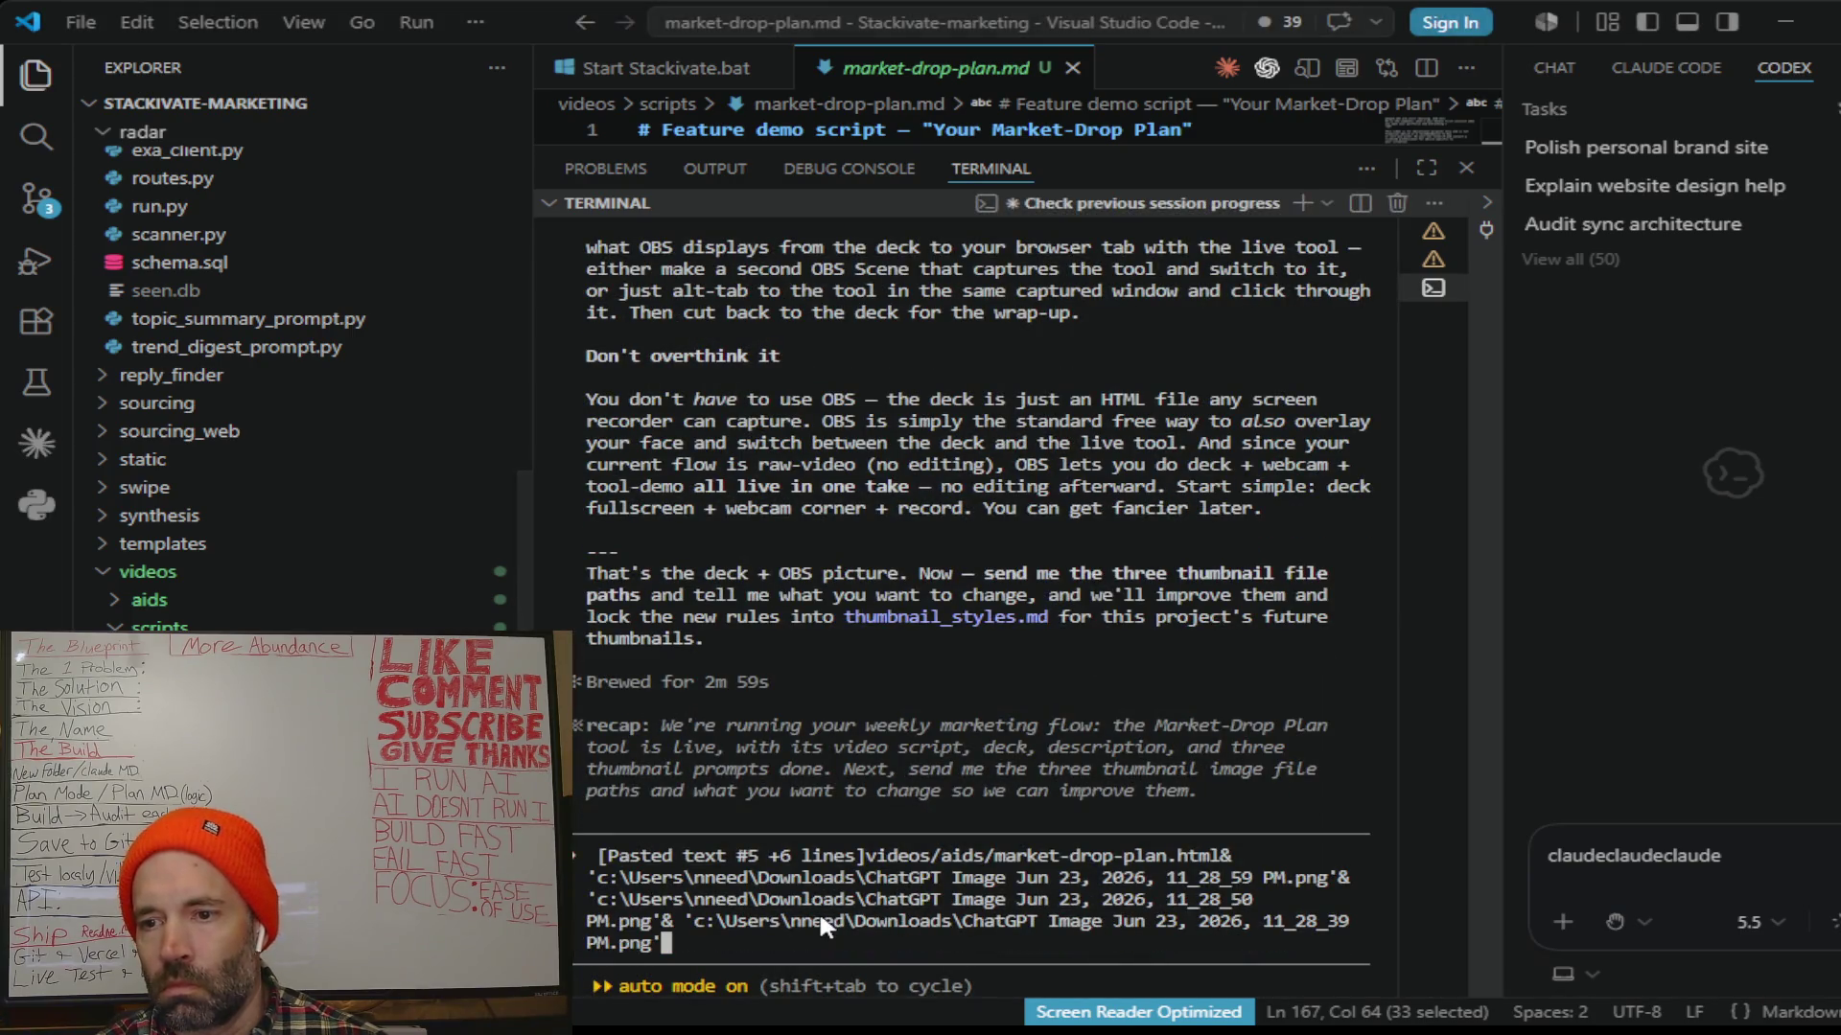
pyautogui.press('Return')
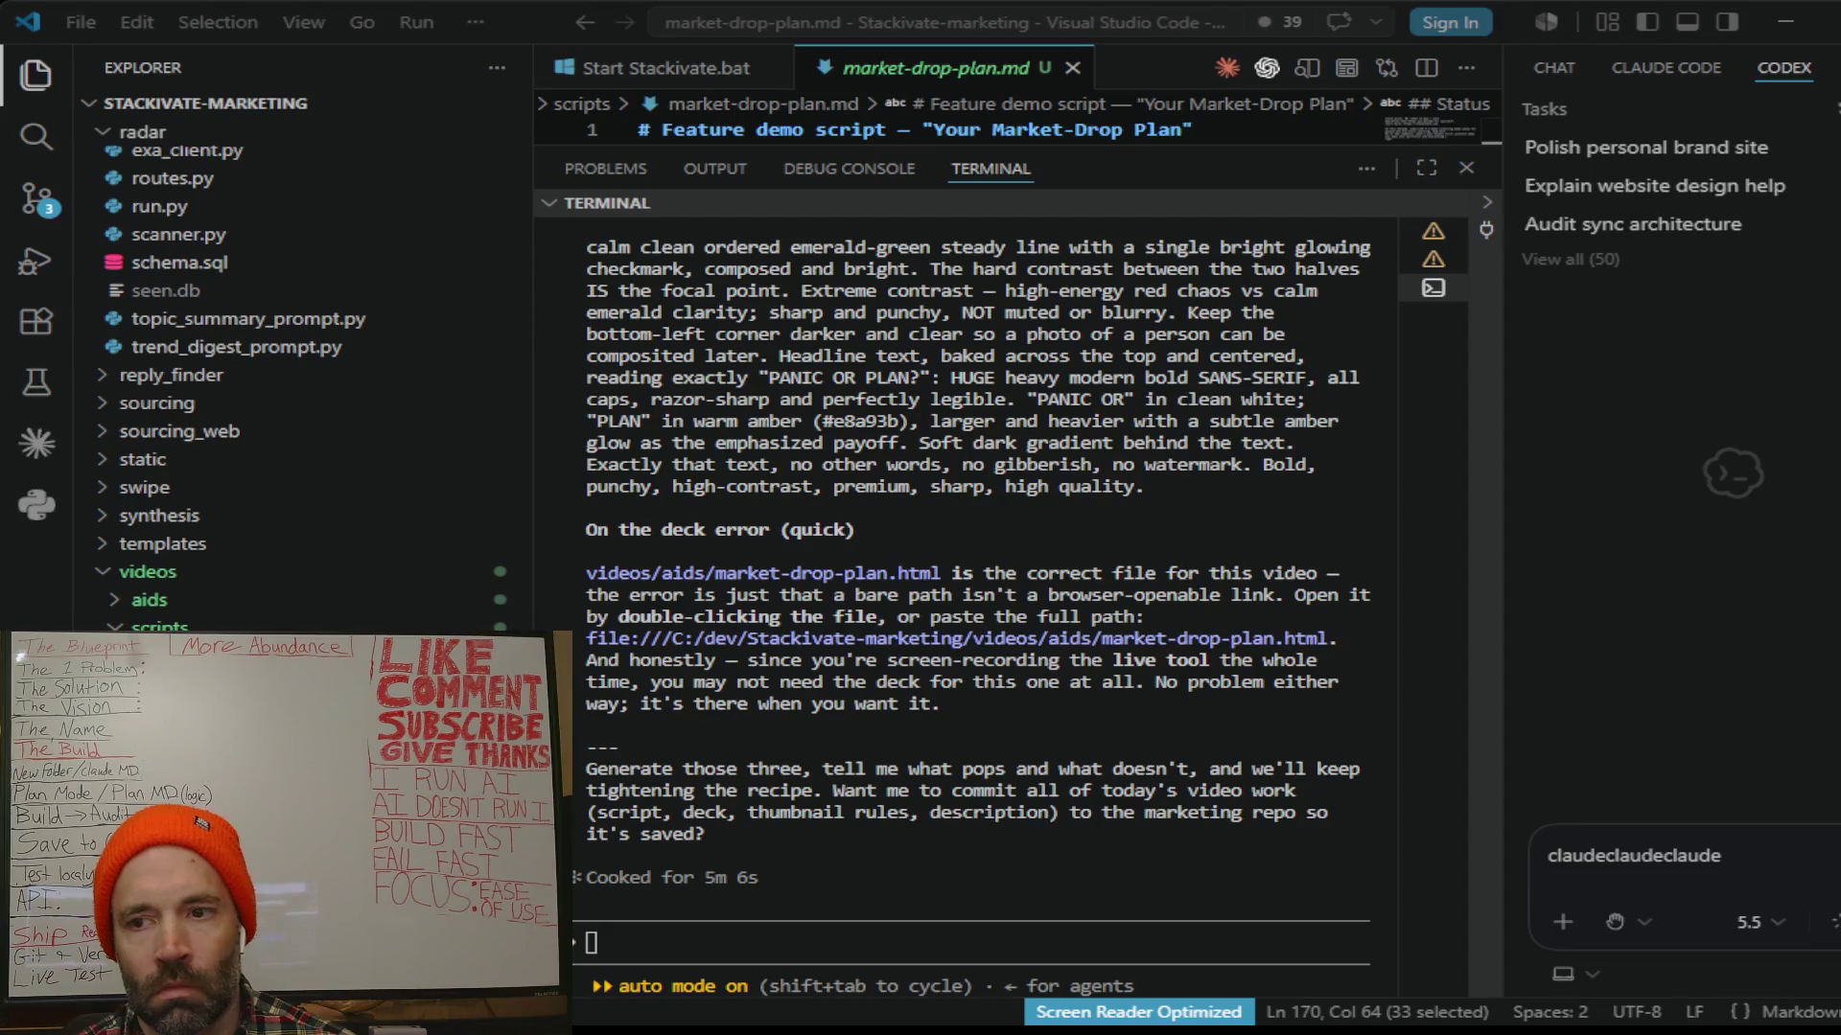
pyautogui.scroll(5, 1007, 431)
pyautogui.scroll(3, 1007, 431)
pyautogui.scroll(3, 1008, 431)
pyautogui.scroll(3, 1002, 433)
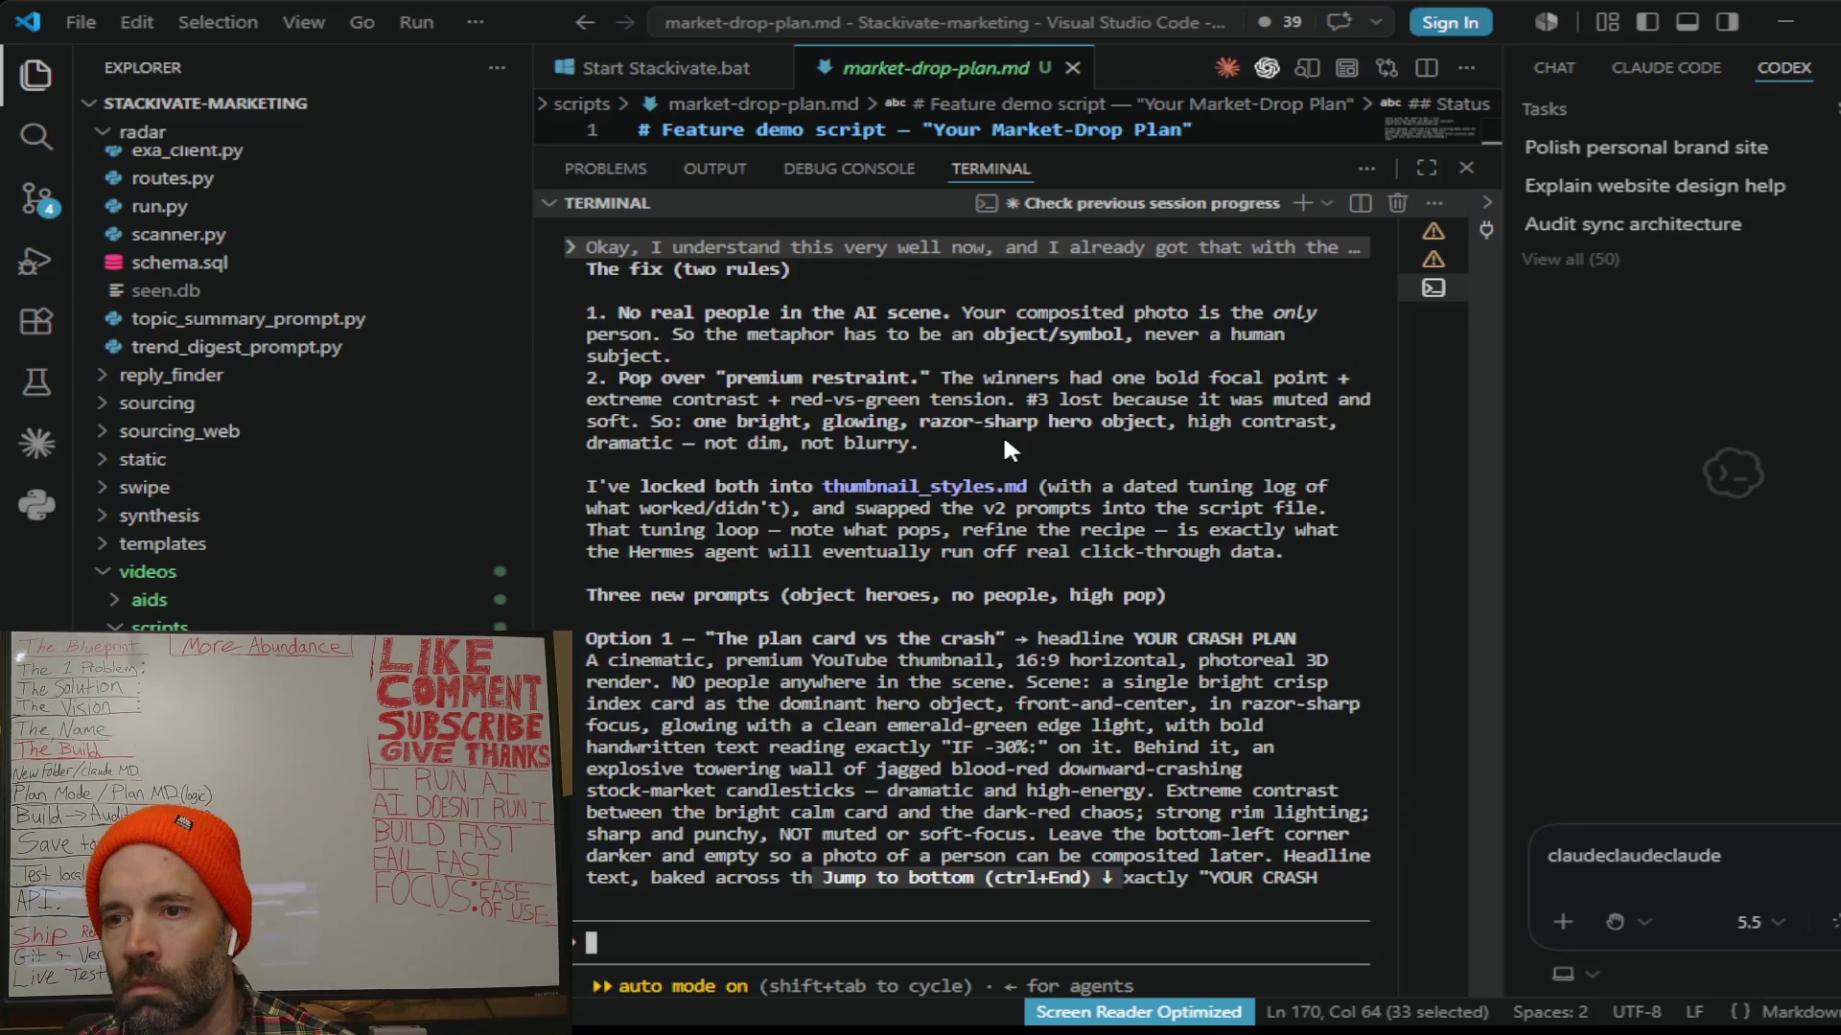
pyautogui.scroll(5, 1003, 433)
pyautogui.scroll(3, 1002, 433)
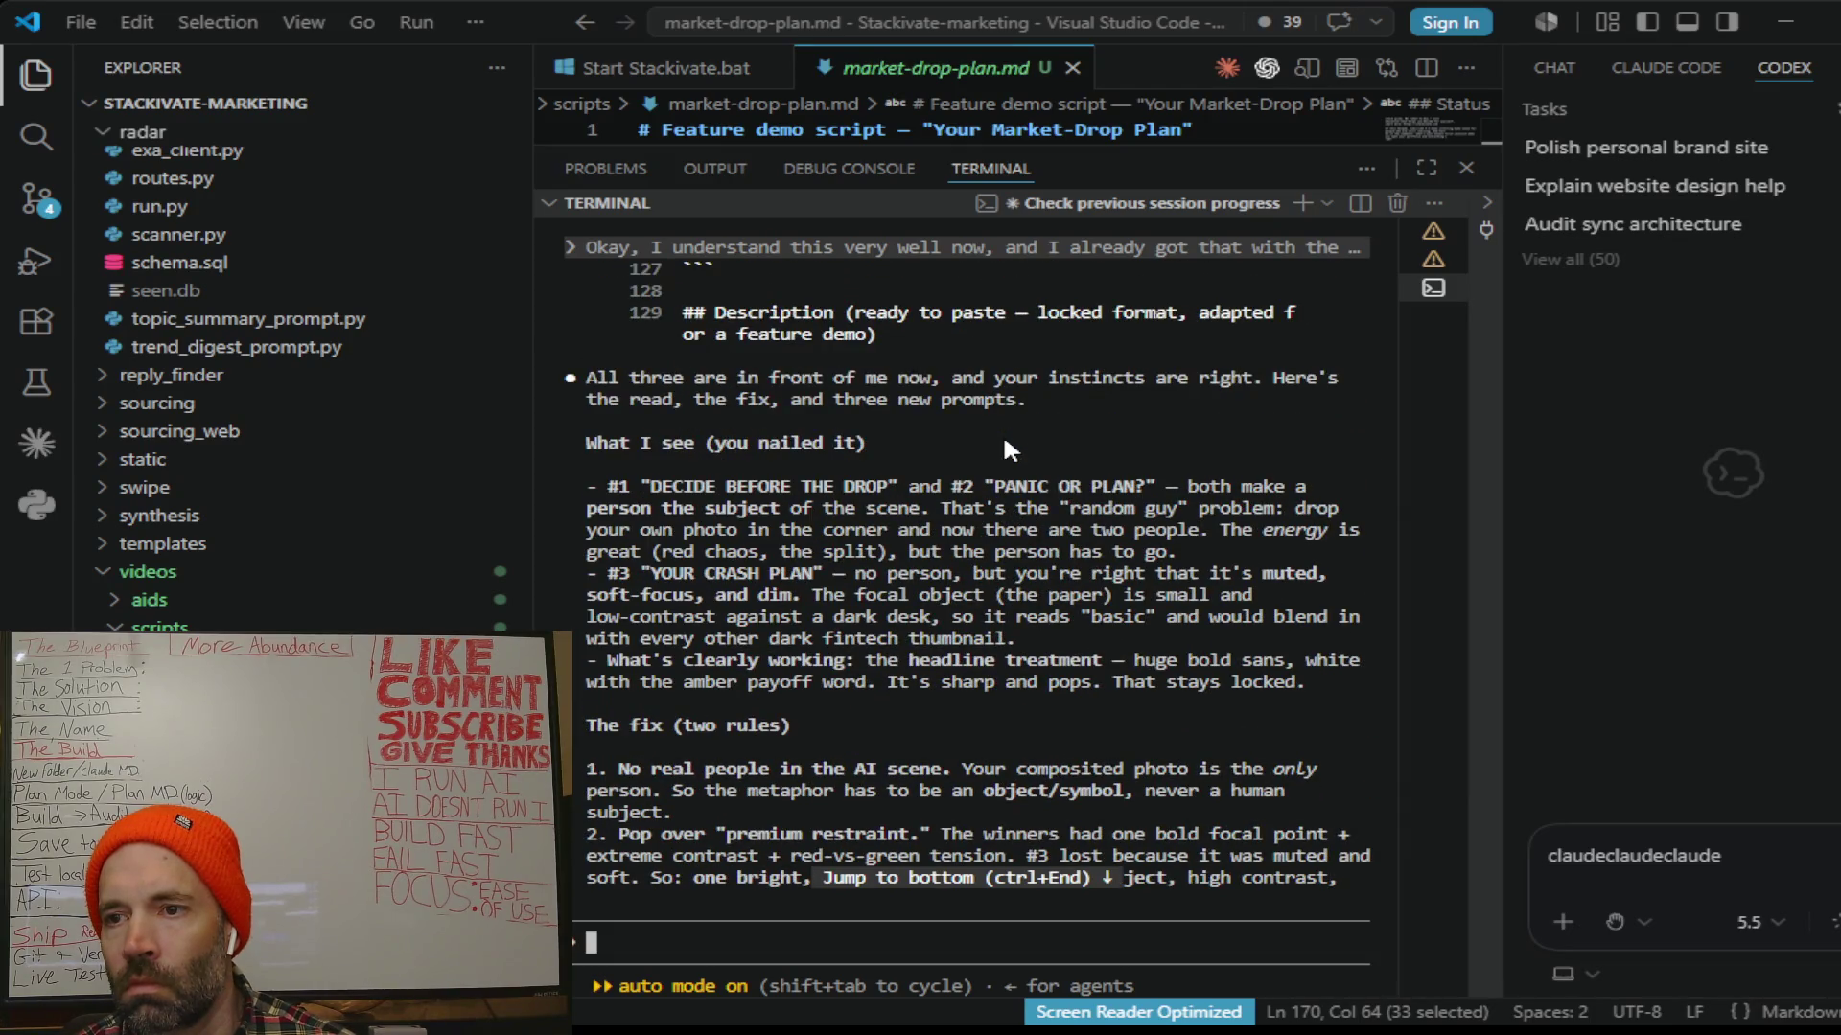
pyautogui.scroll(-1, 1003, 433)
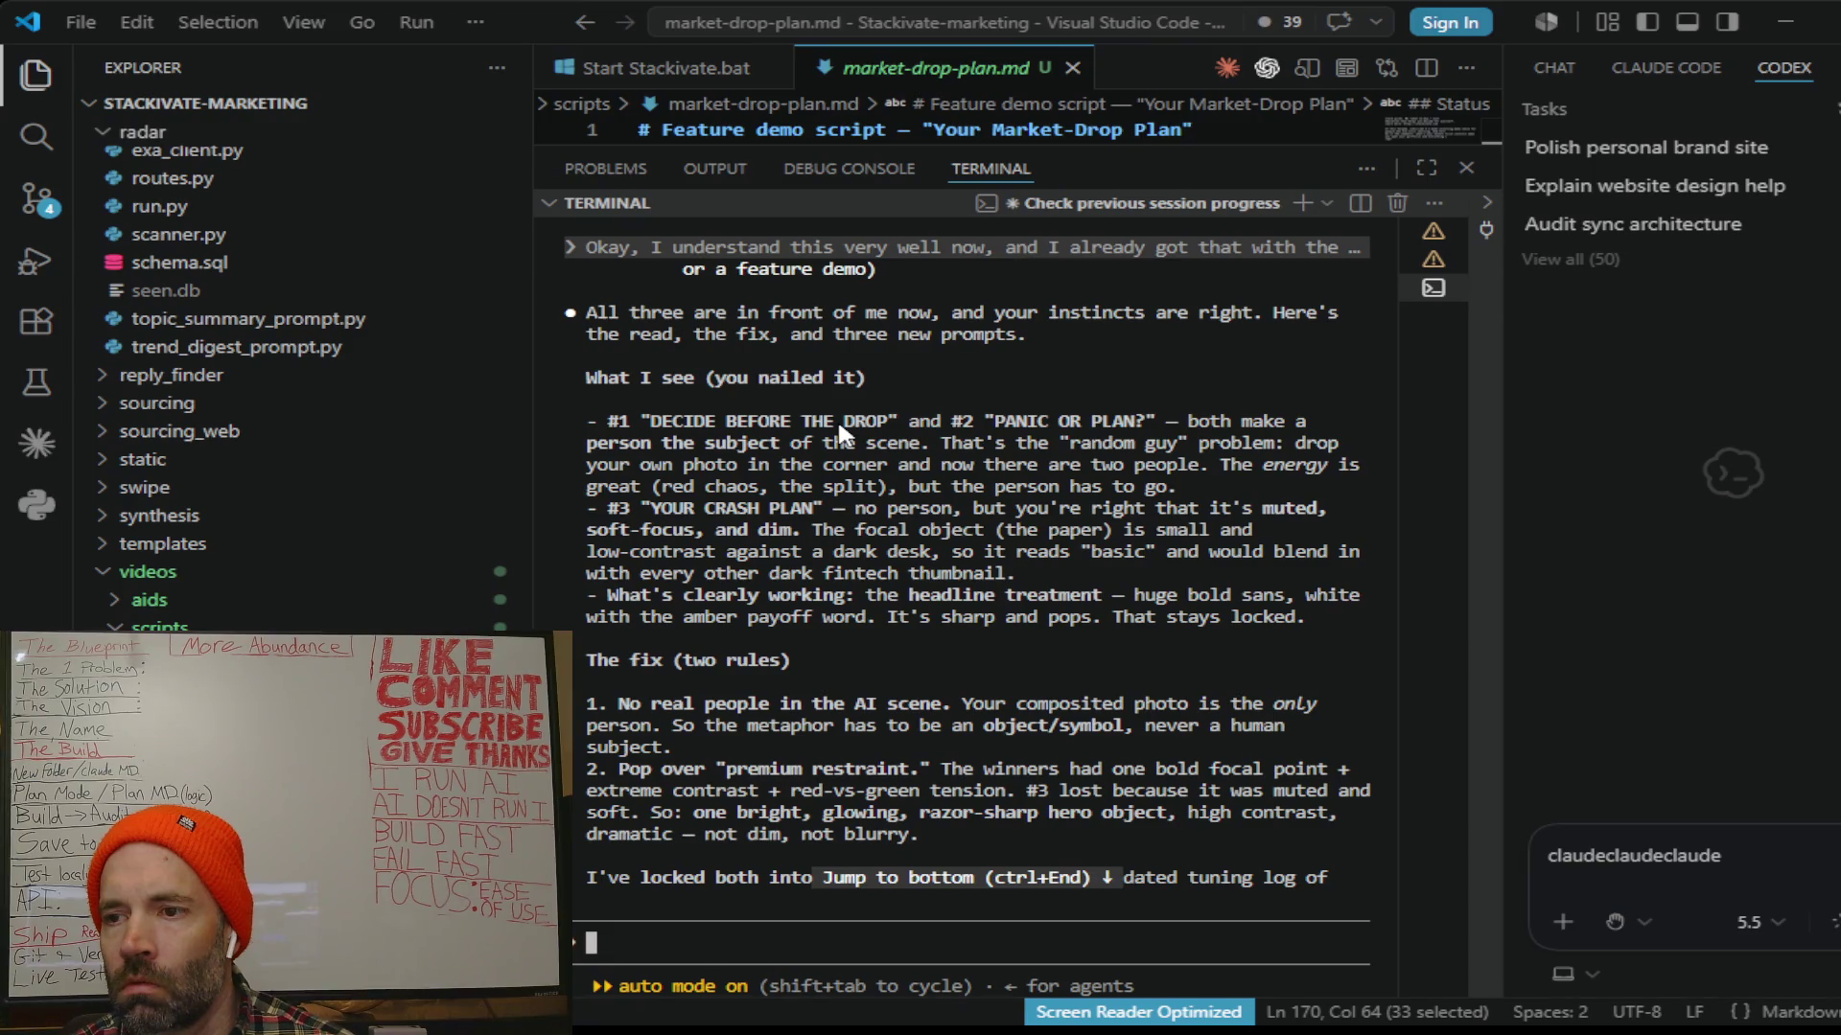
pyautogui.scroll(-1, 838, 419)
pyautogui.scroll(-1, 838, 418)
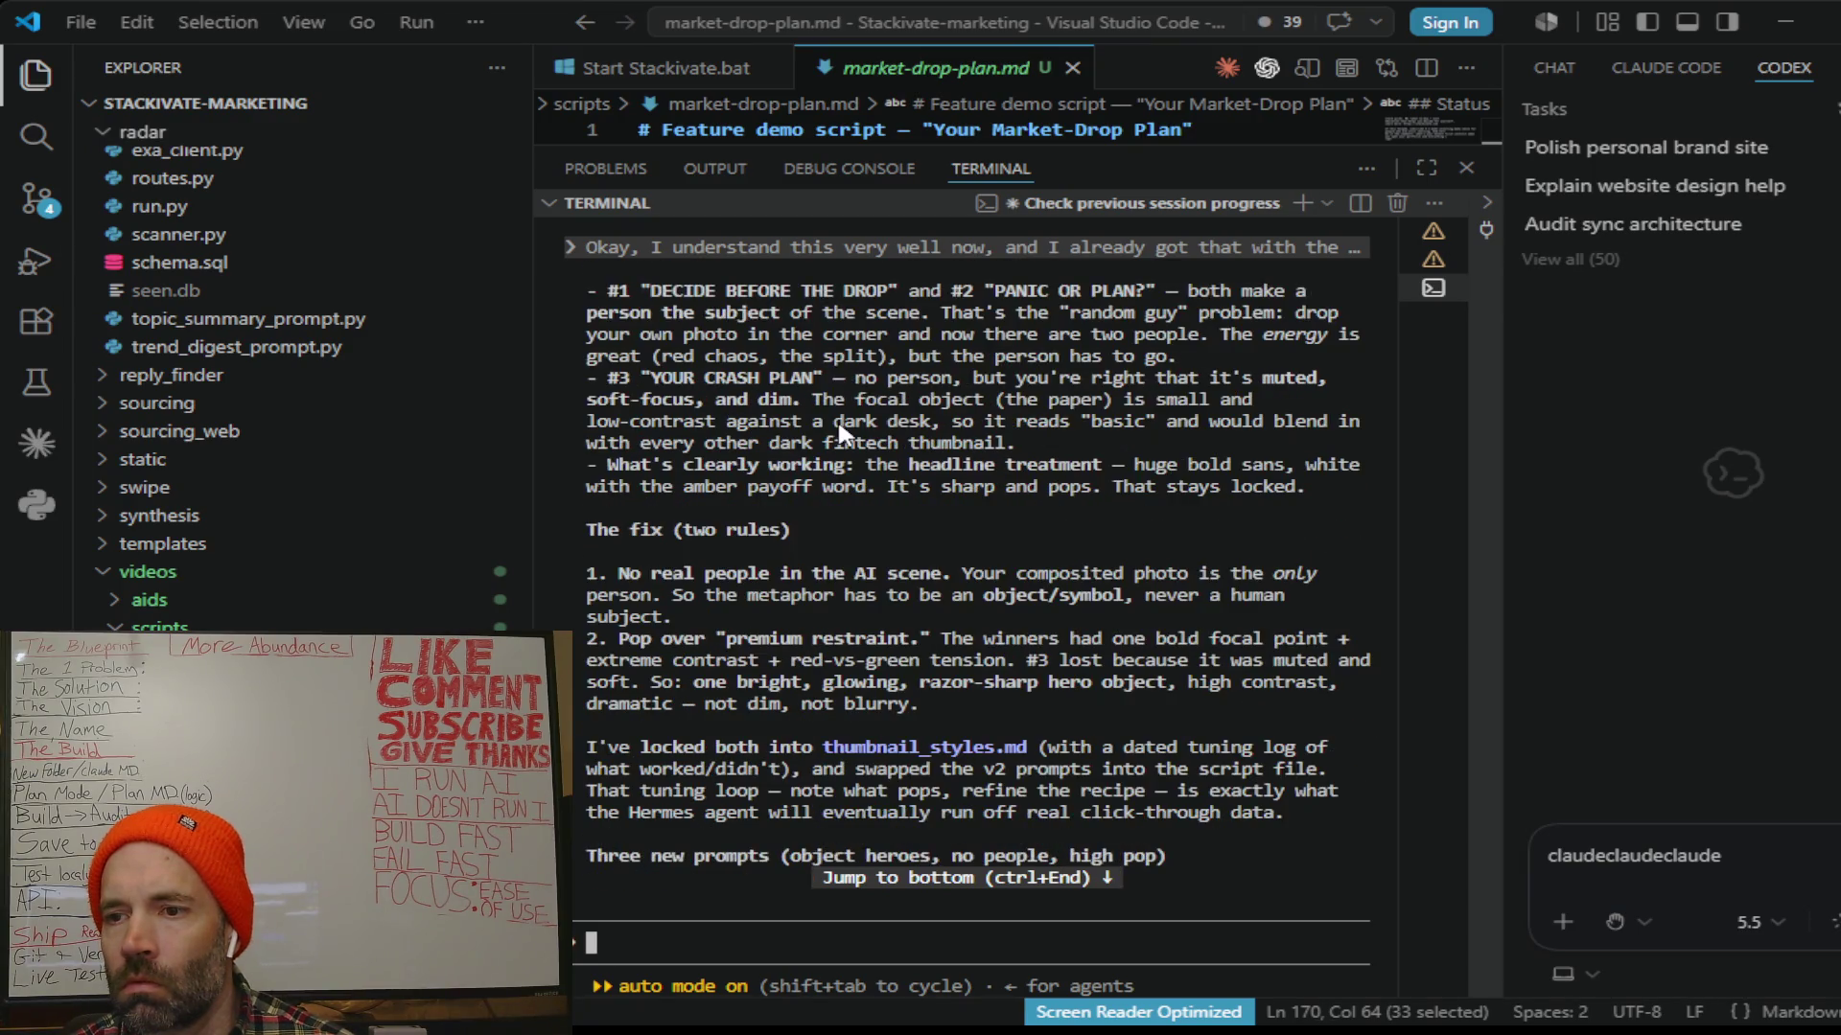
pyautogui.scroll(-1, 837, 418)
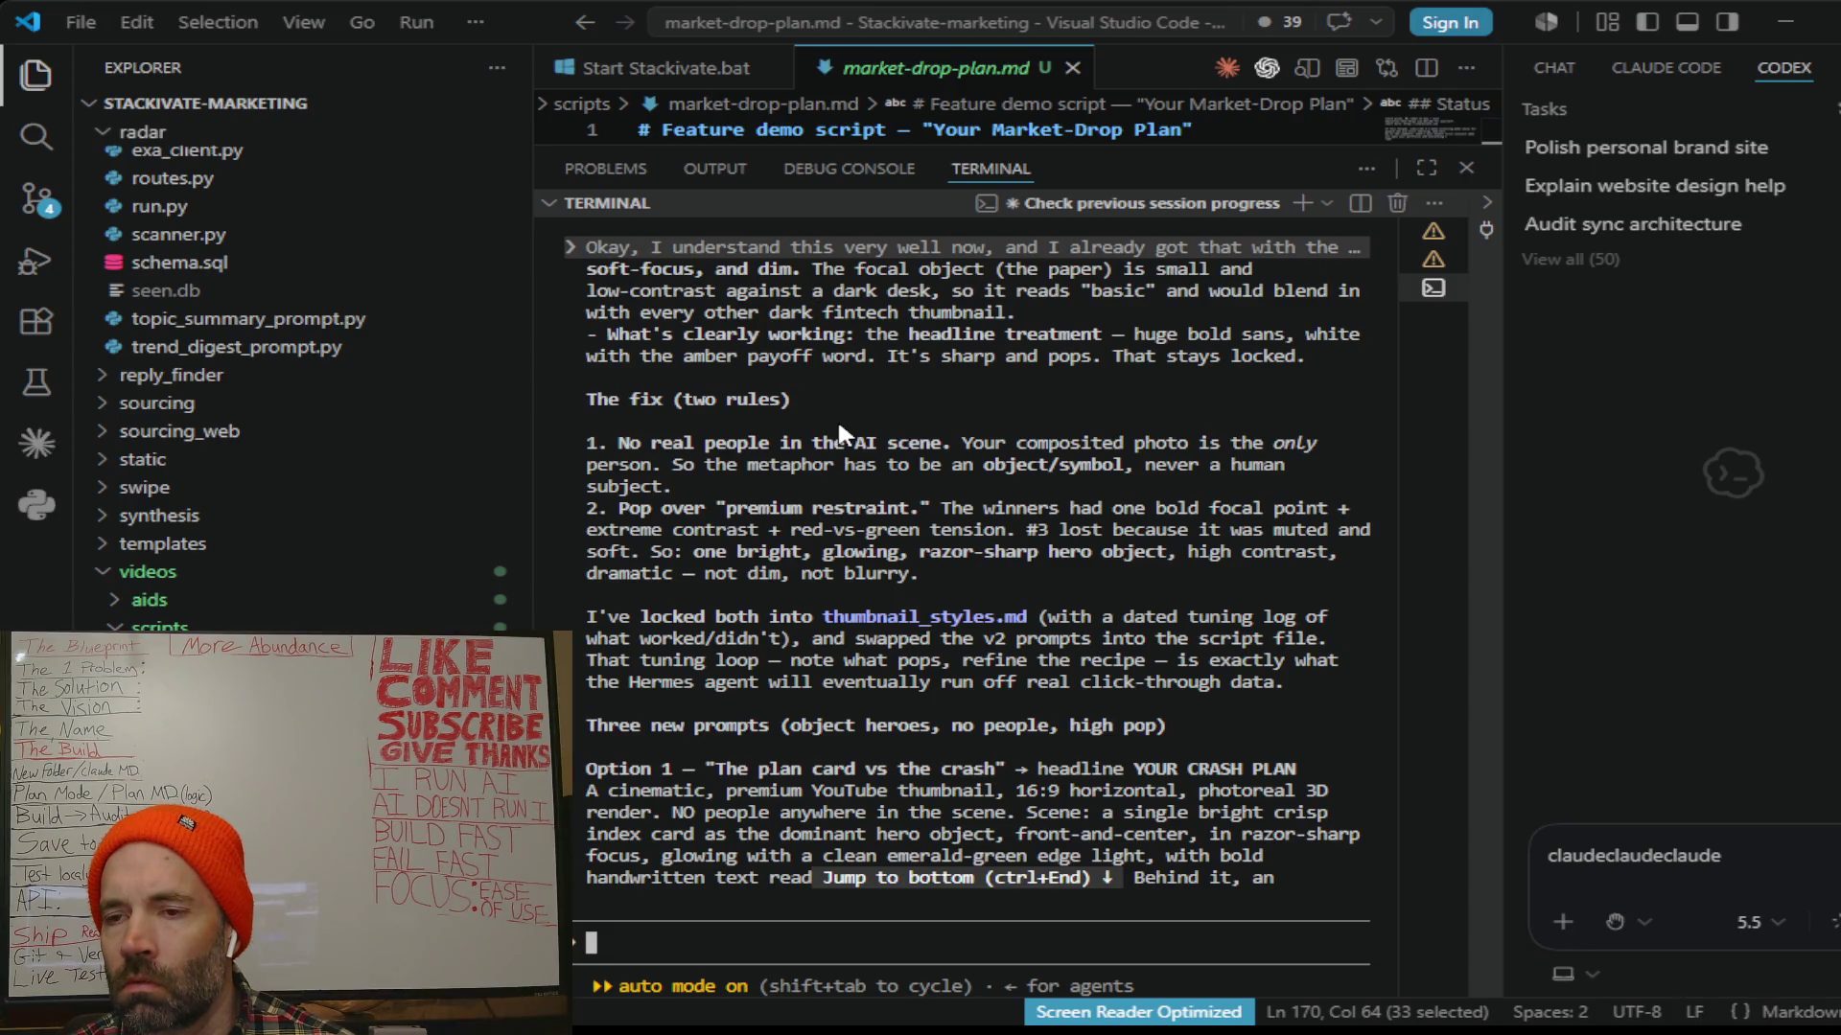
pyautogui.scroll(-1, 837, 418)
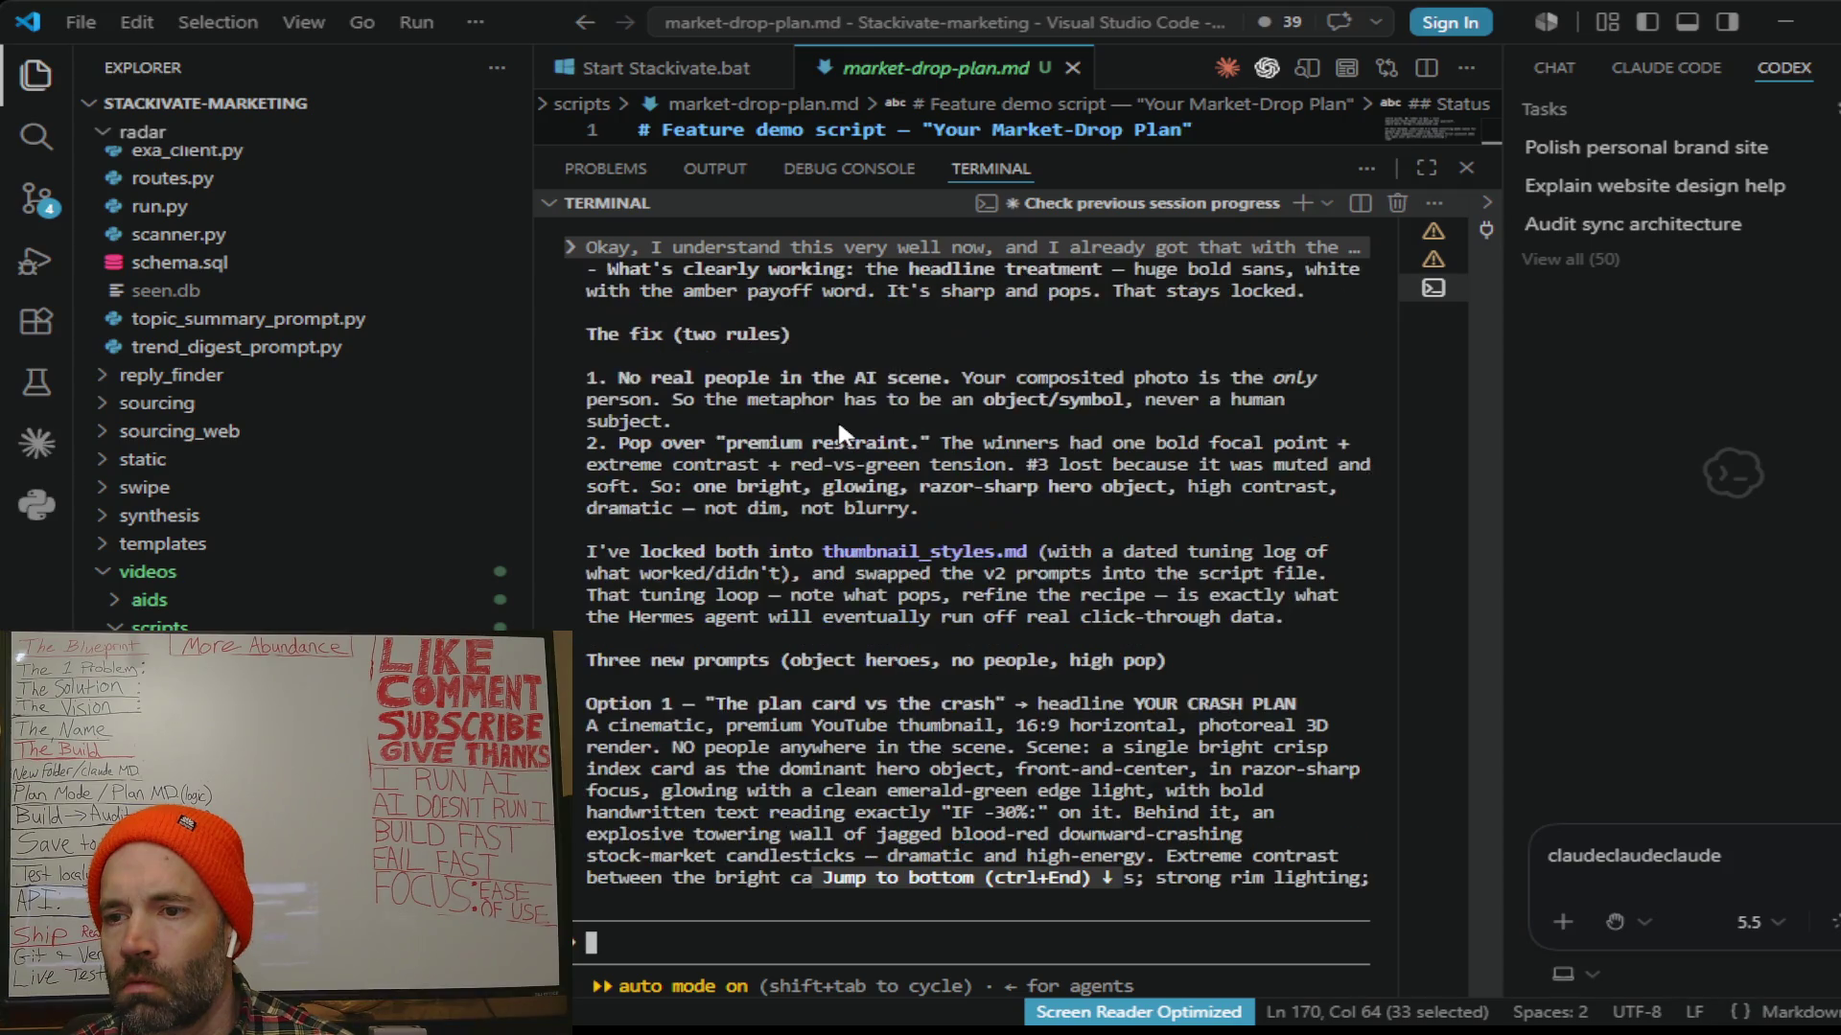
pyautogui.scroll(-1, 838, 419)
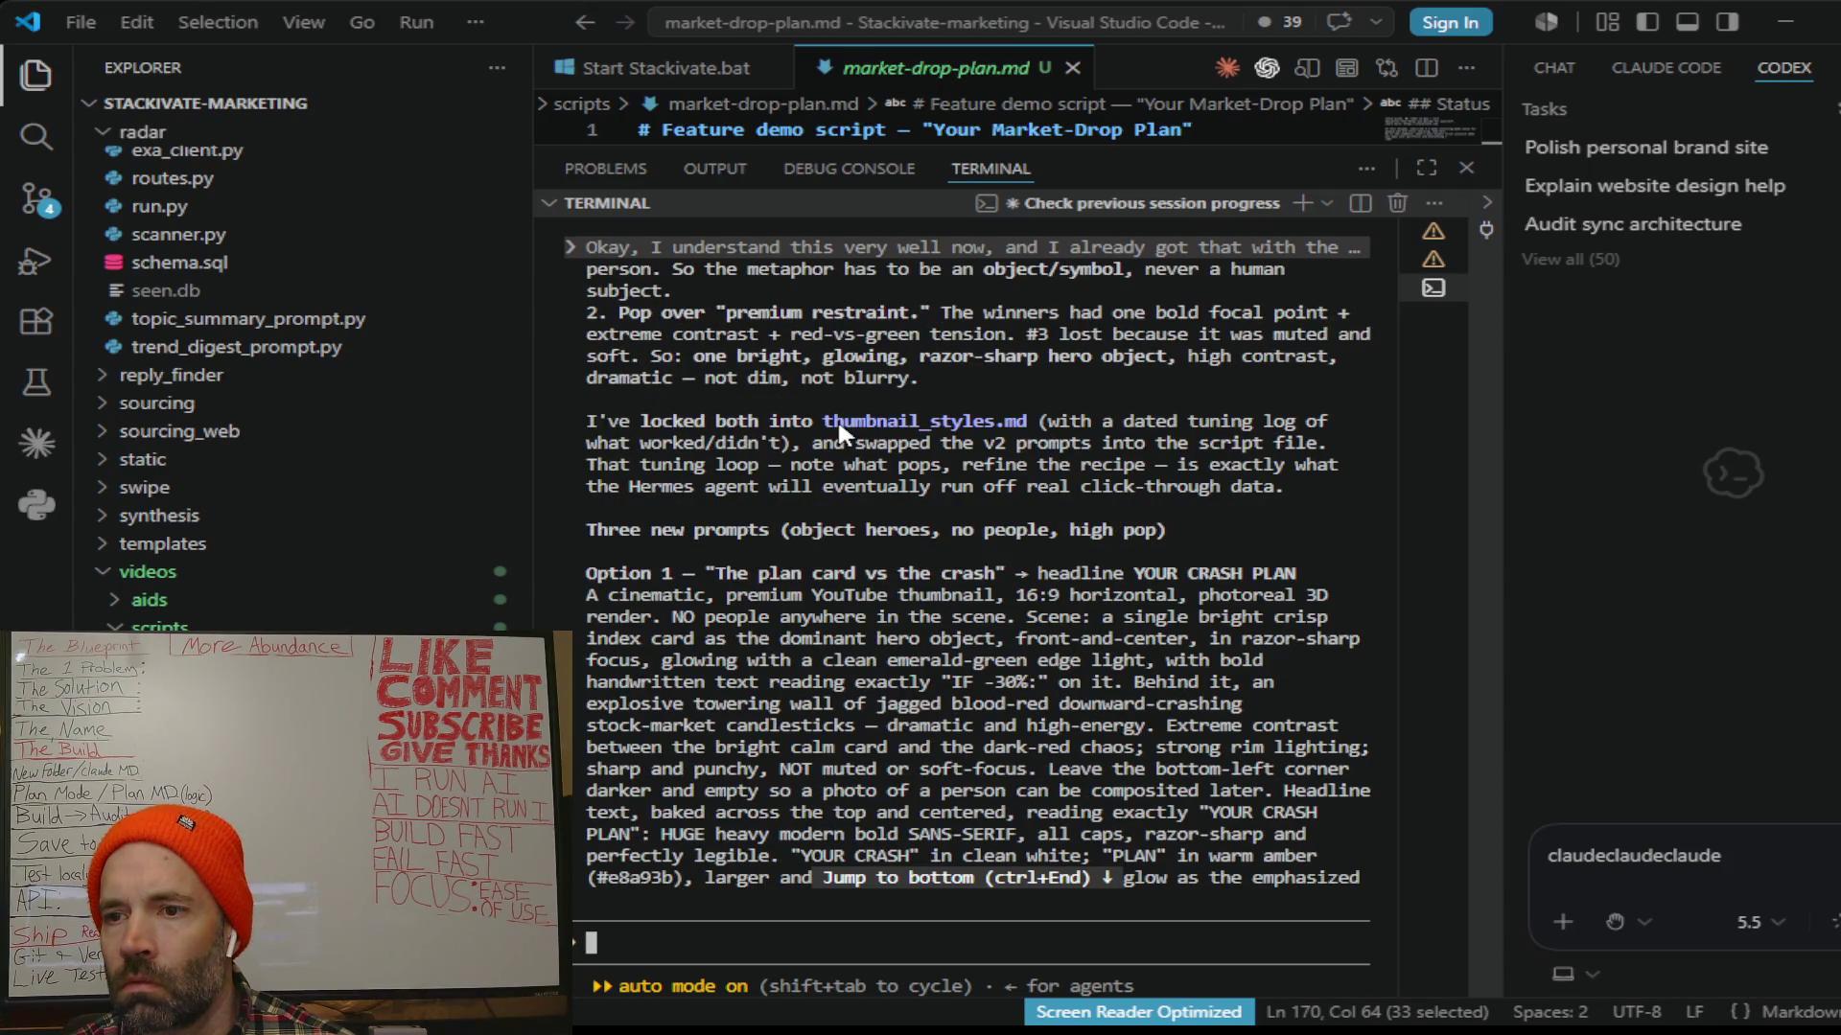
pyautogui.scroll(-1, 842, 431)
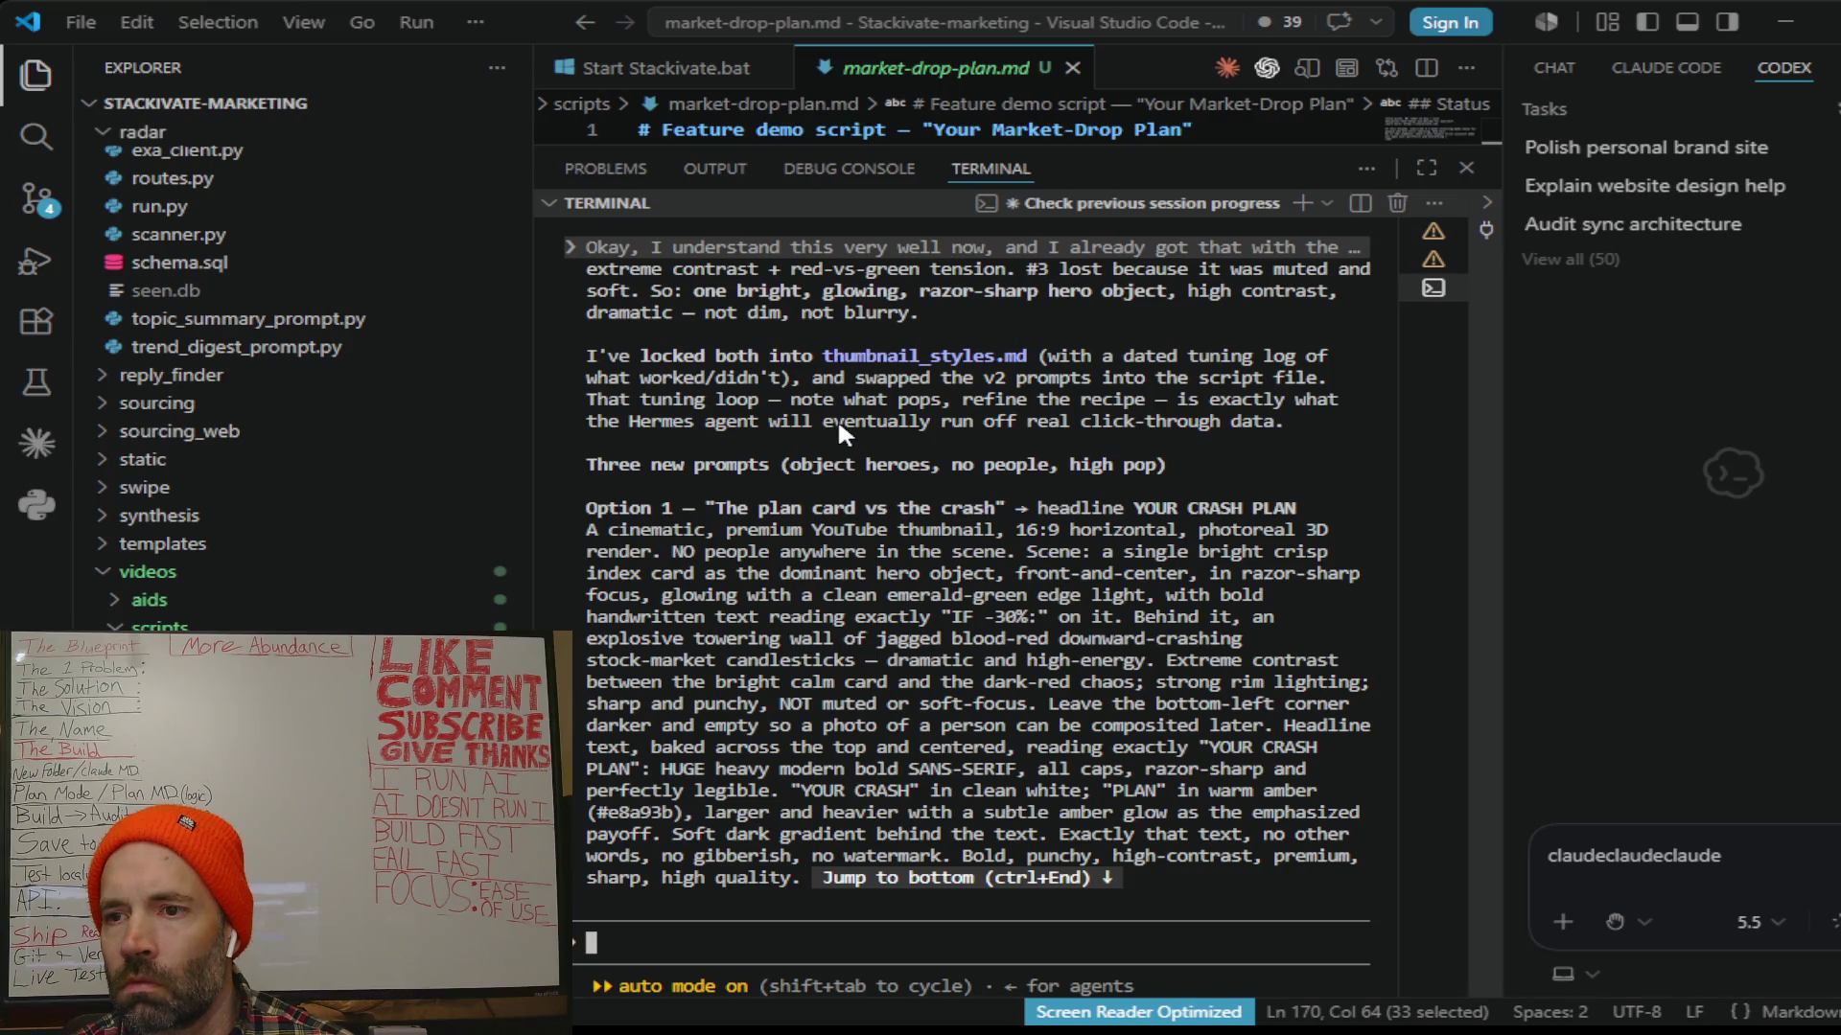
pyautogui.scroll(-2, 837, 418)
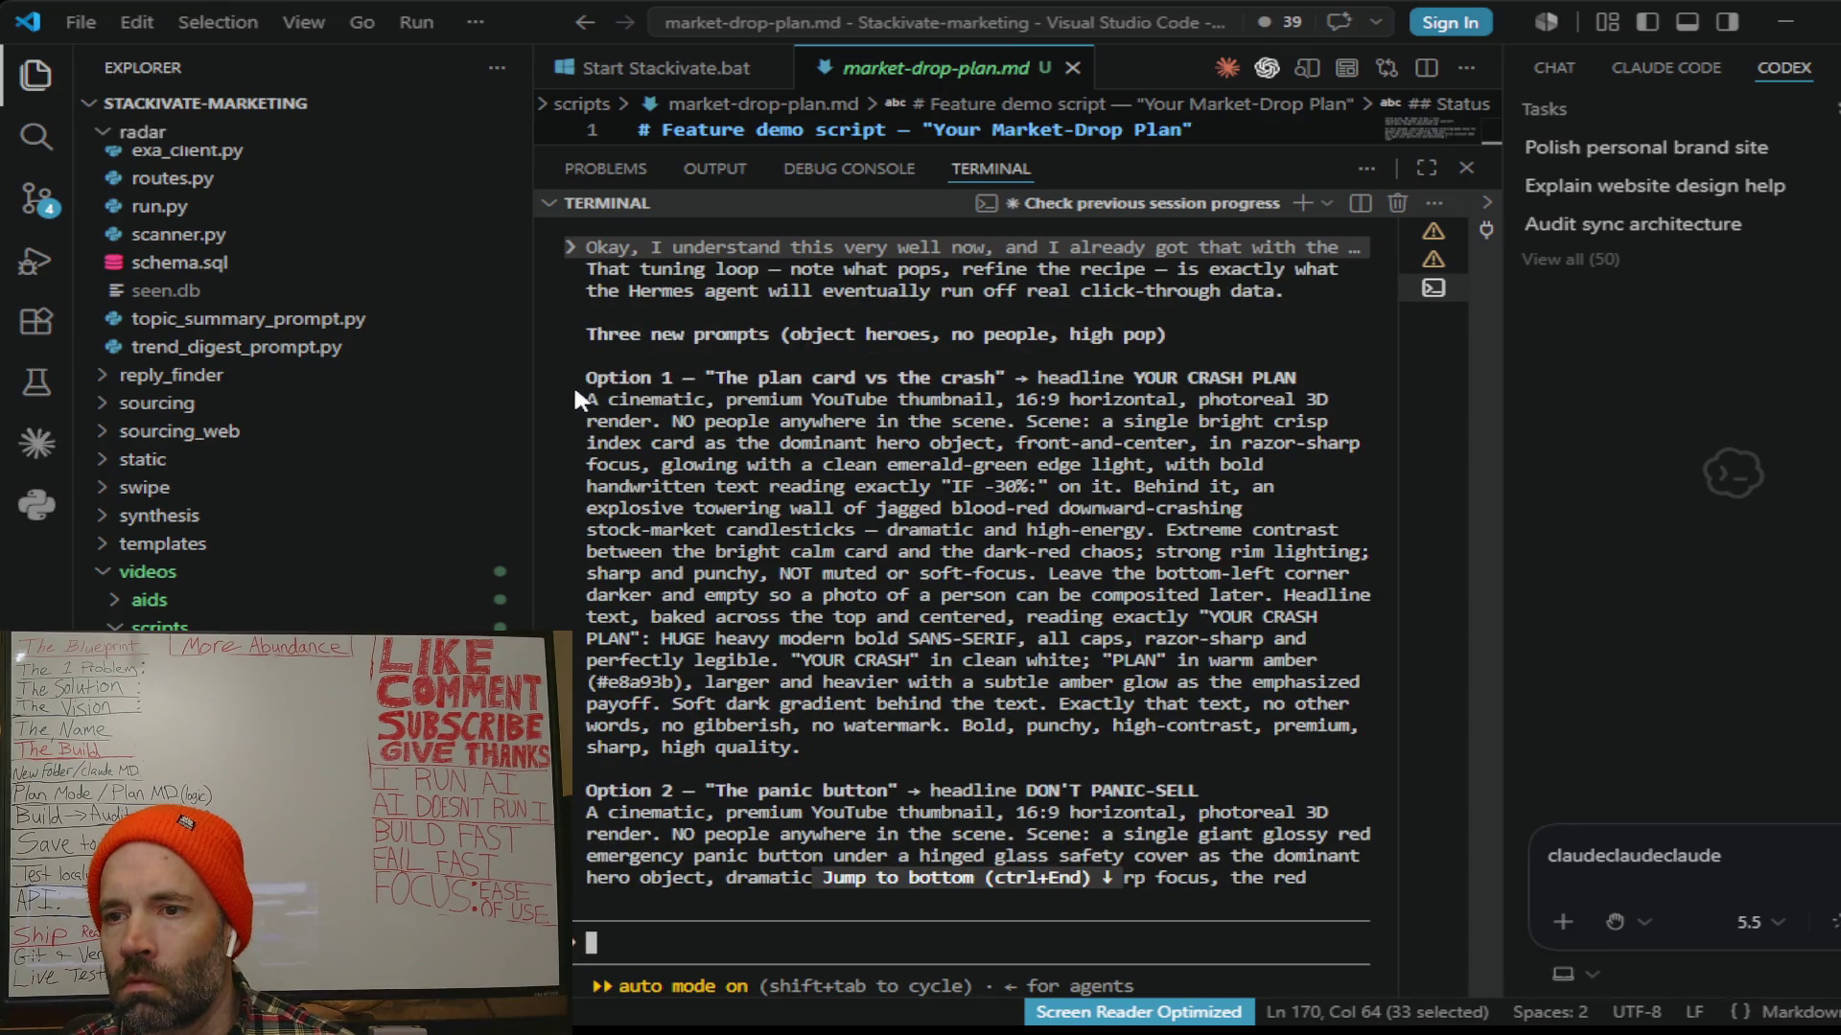
# Step: Select the whole Option 1 YOUR CRASH PLAN prompt paragraph from "A cinematic" to "quality."
pyautogui.moveTo(737, 538); pyautogui.dragTo(799, 733)
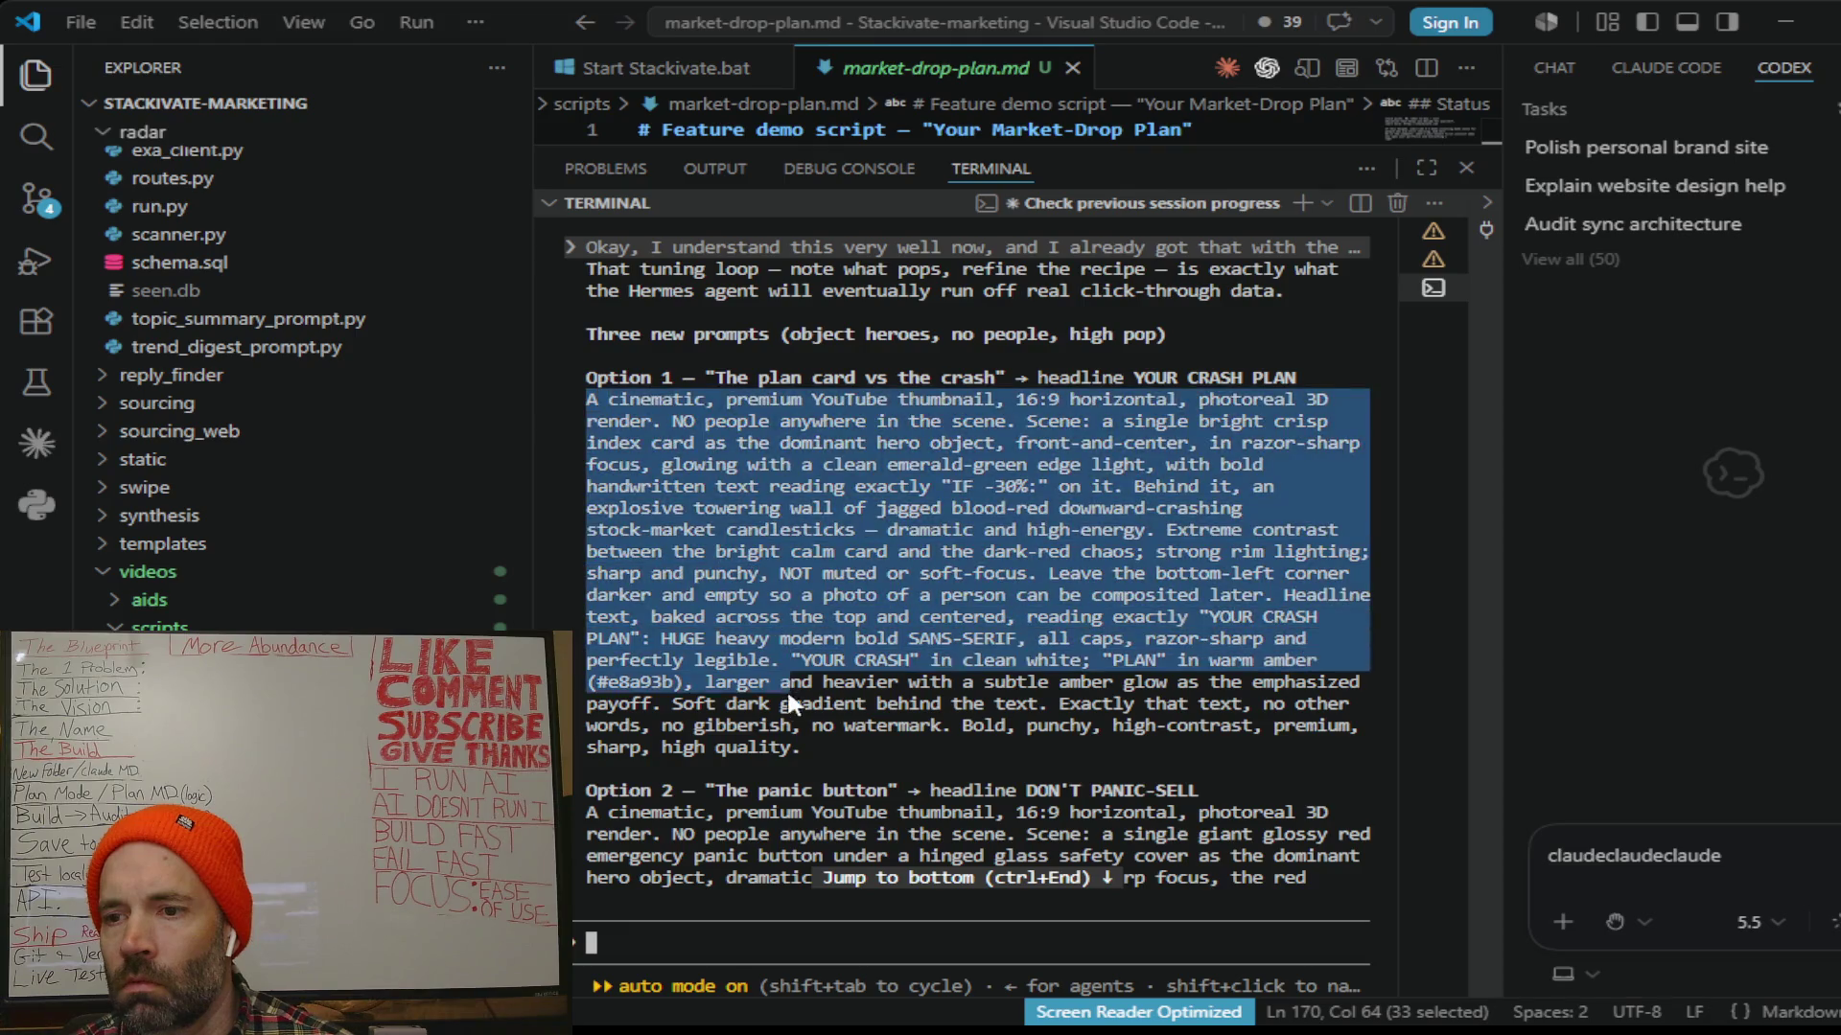
# Step: Copy the Option 1 prompt and select the Option 2 DON'T PANIC-SELL prompt text
pyautogui.hotkey('ctrl', 'c')
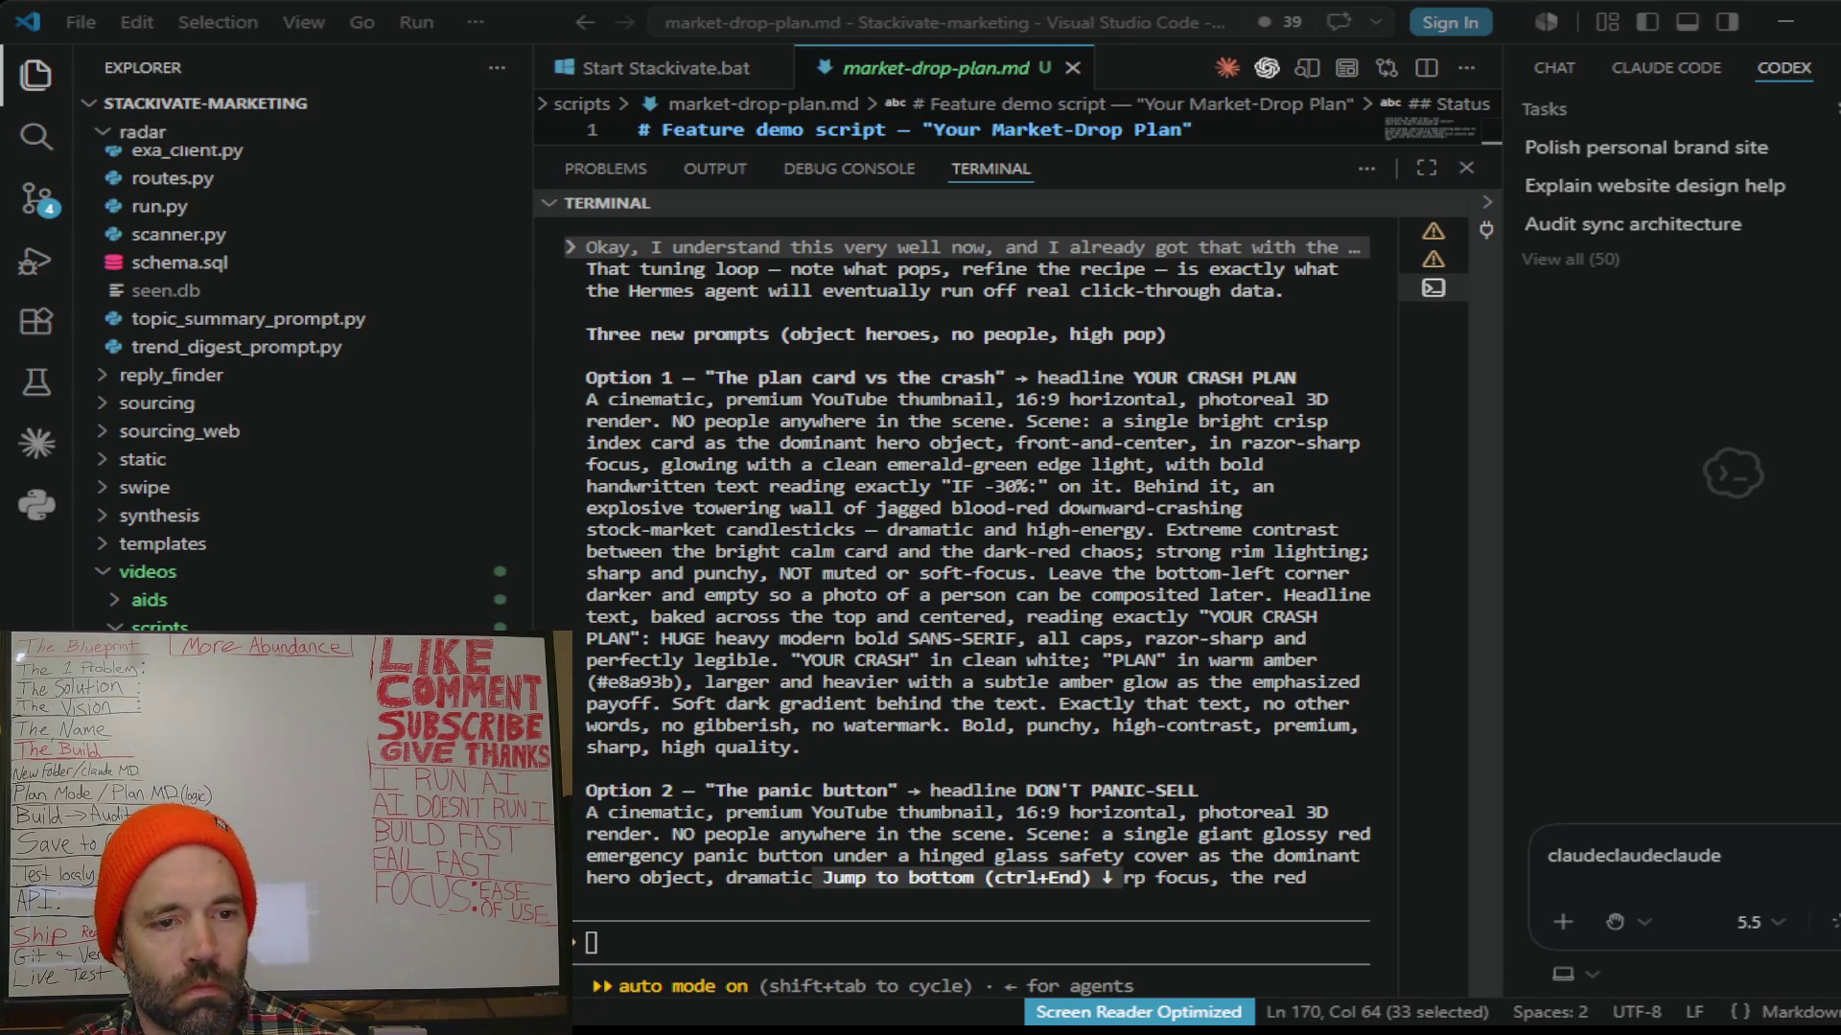
pyautogui.scroll(-5, 979, 576)
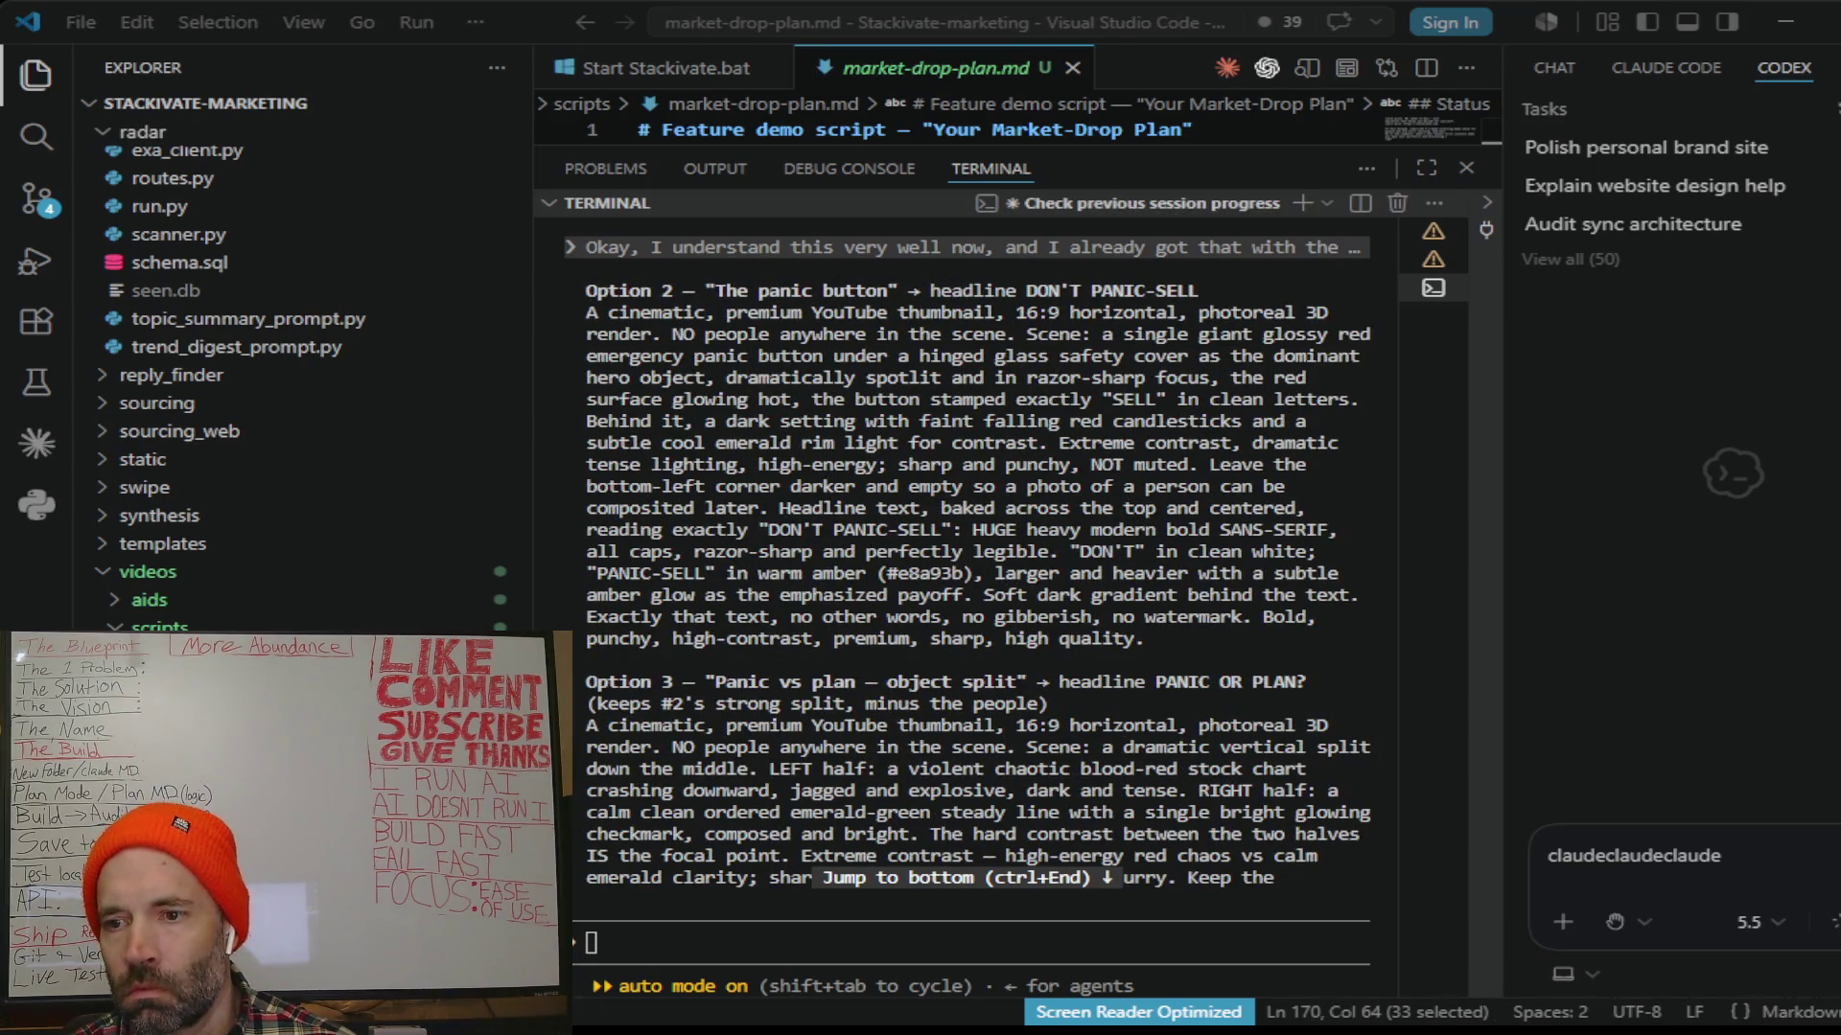
pyautogui.moveTo(1143, 638); pyautogui.dragTo(582, 312)
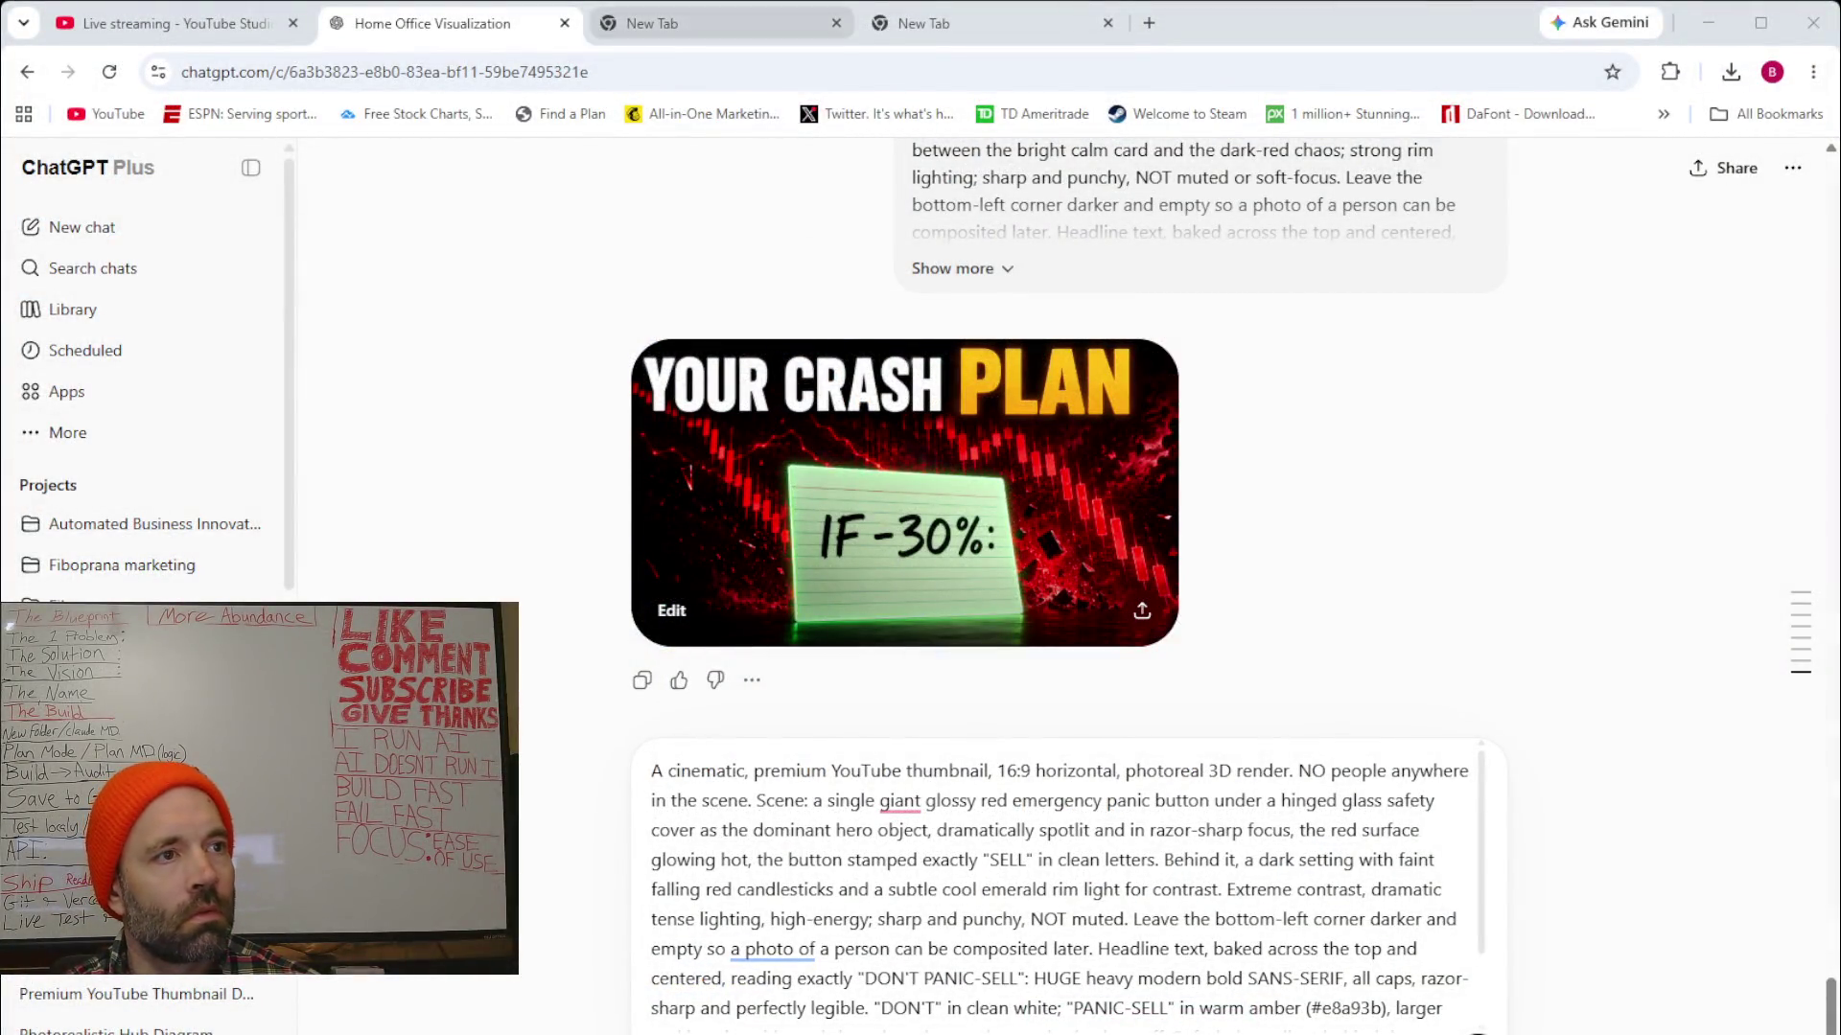
# Step: Send the DON'T PANIC-SELL panic-button prompt, then paste and send the PANIC OR PLAN split-scene prompt
pyautogui.click(1478, 1024)
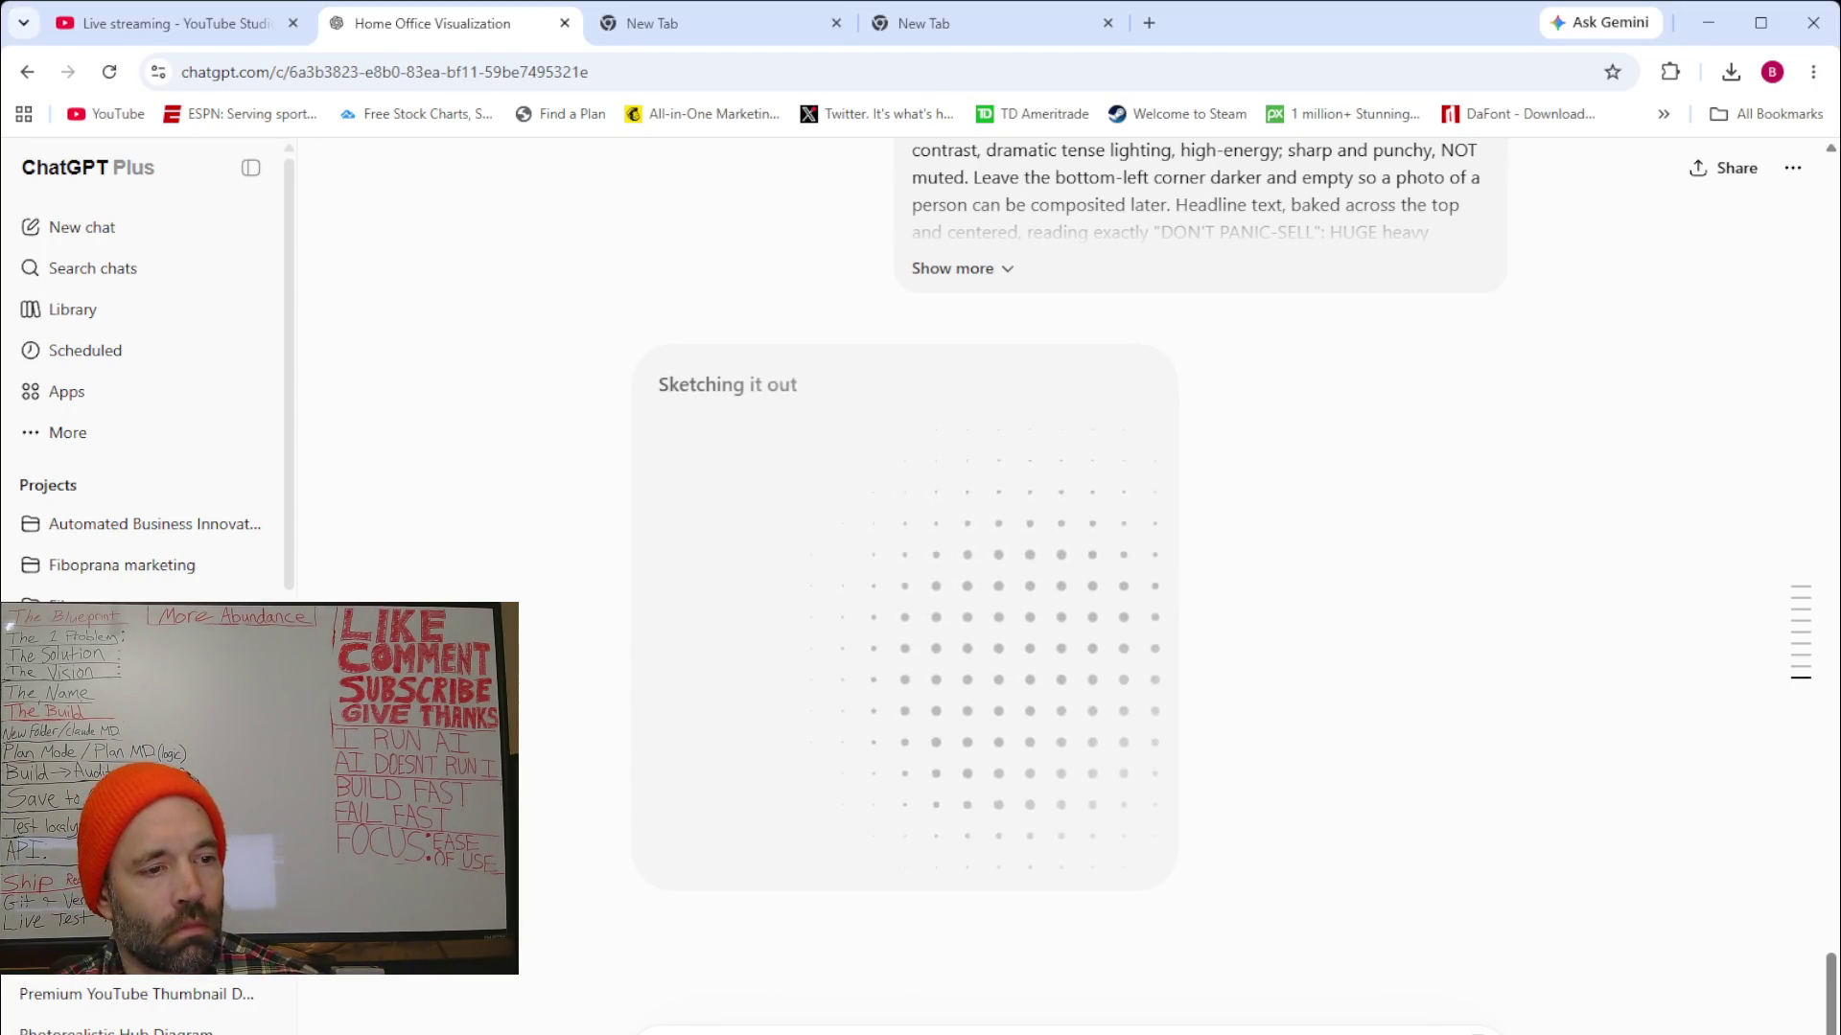
pyautogui.hotkey('ctrl', 'v')
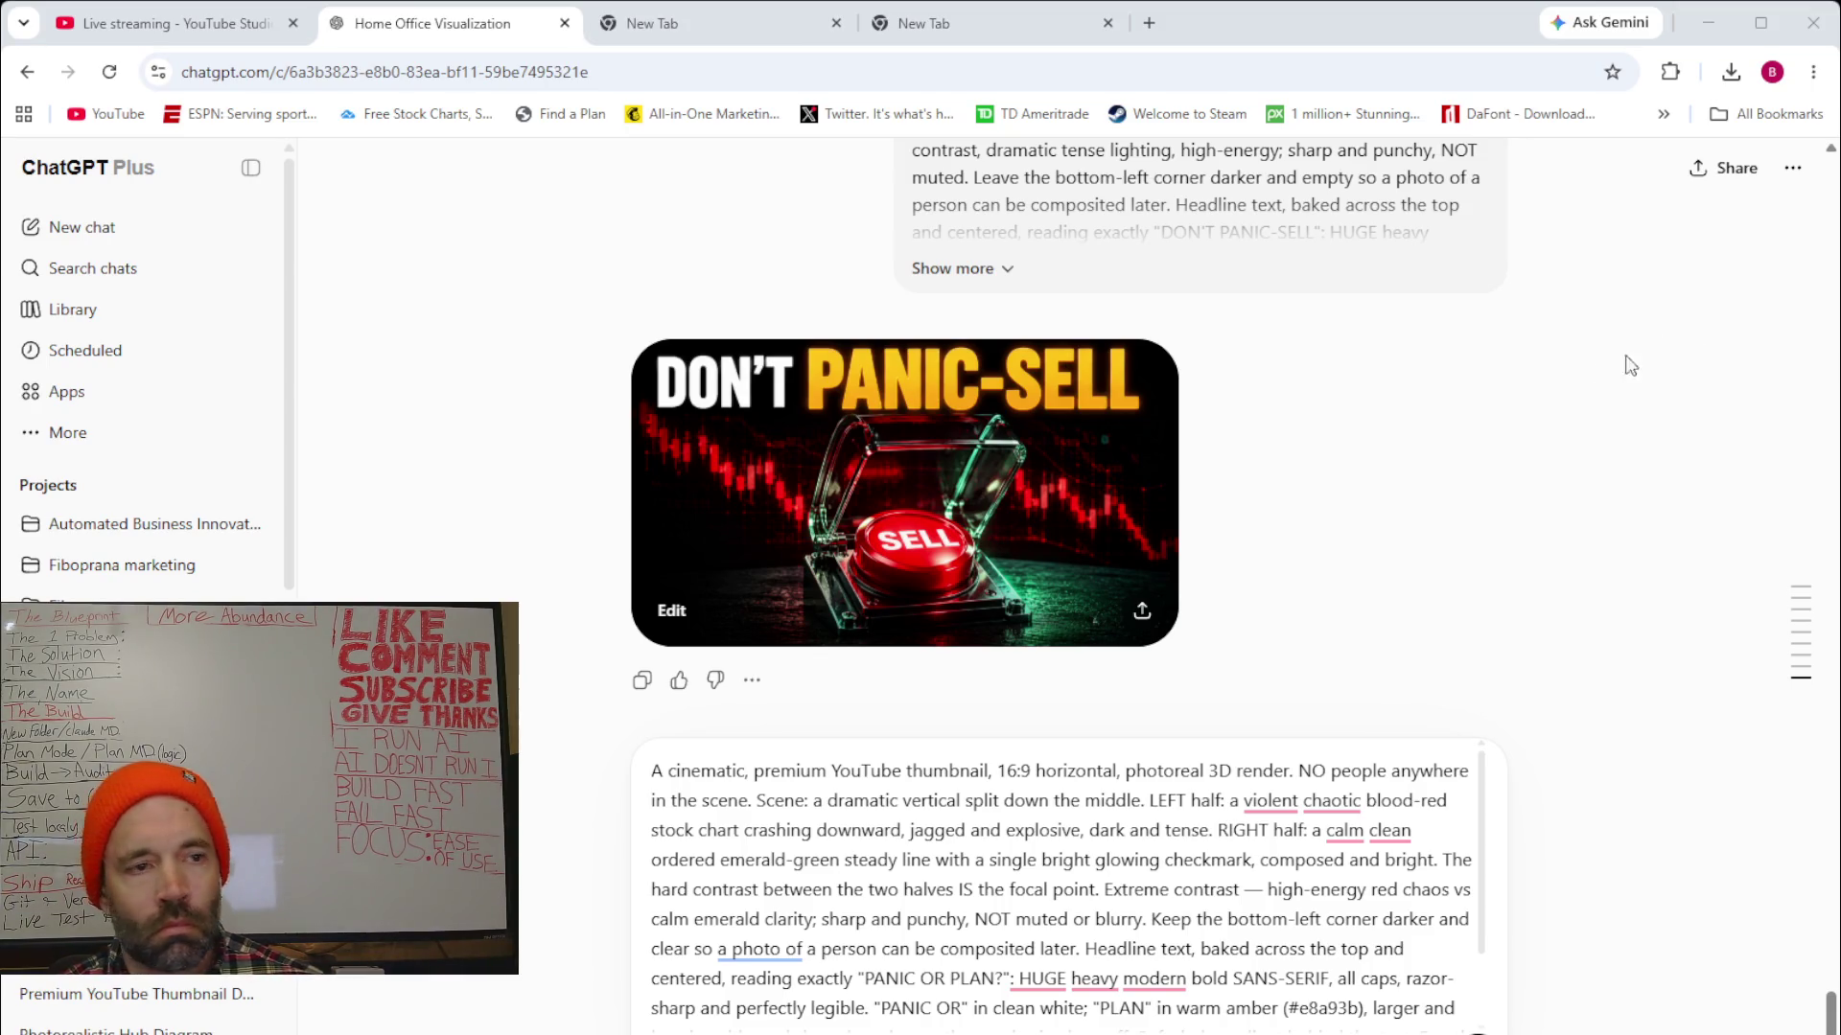
pyautogui.press('Return')
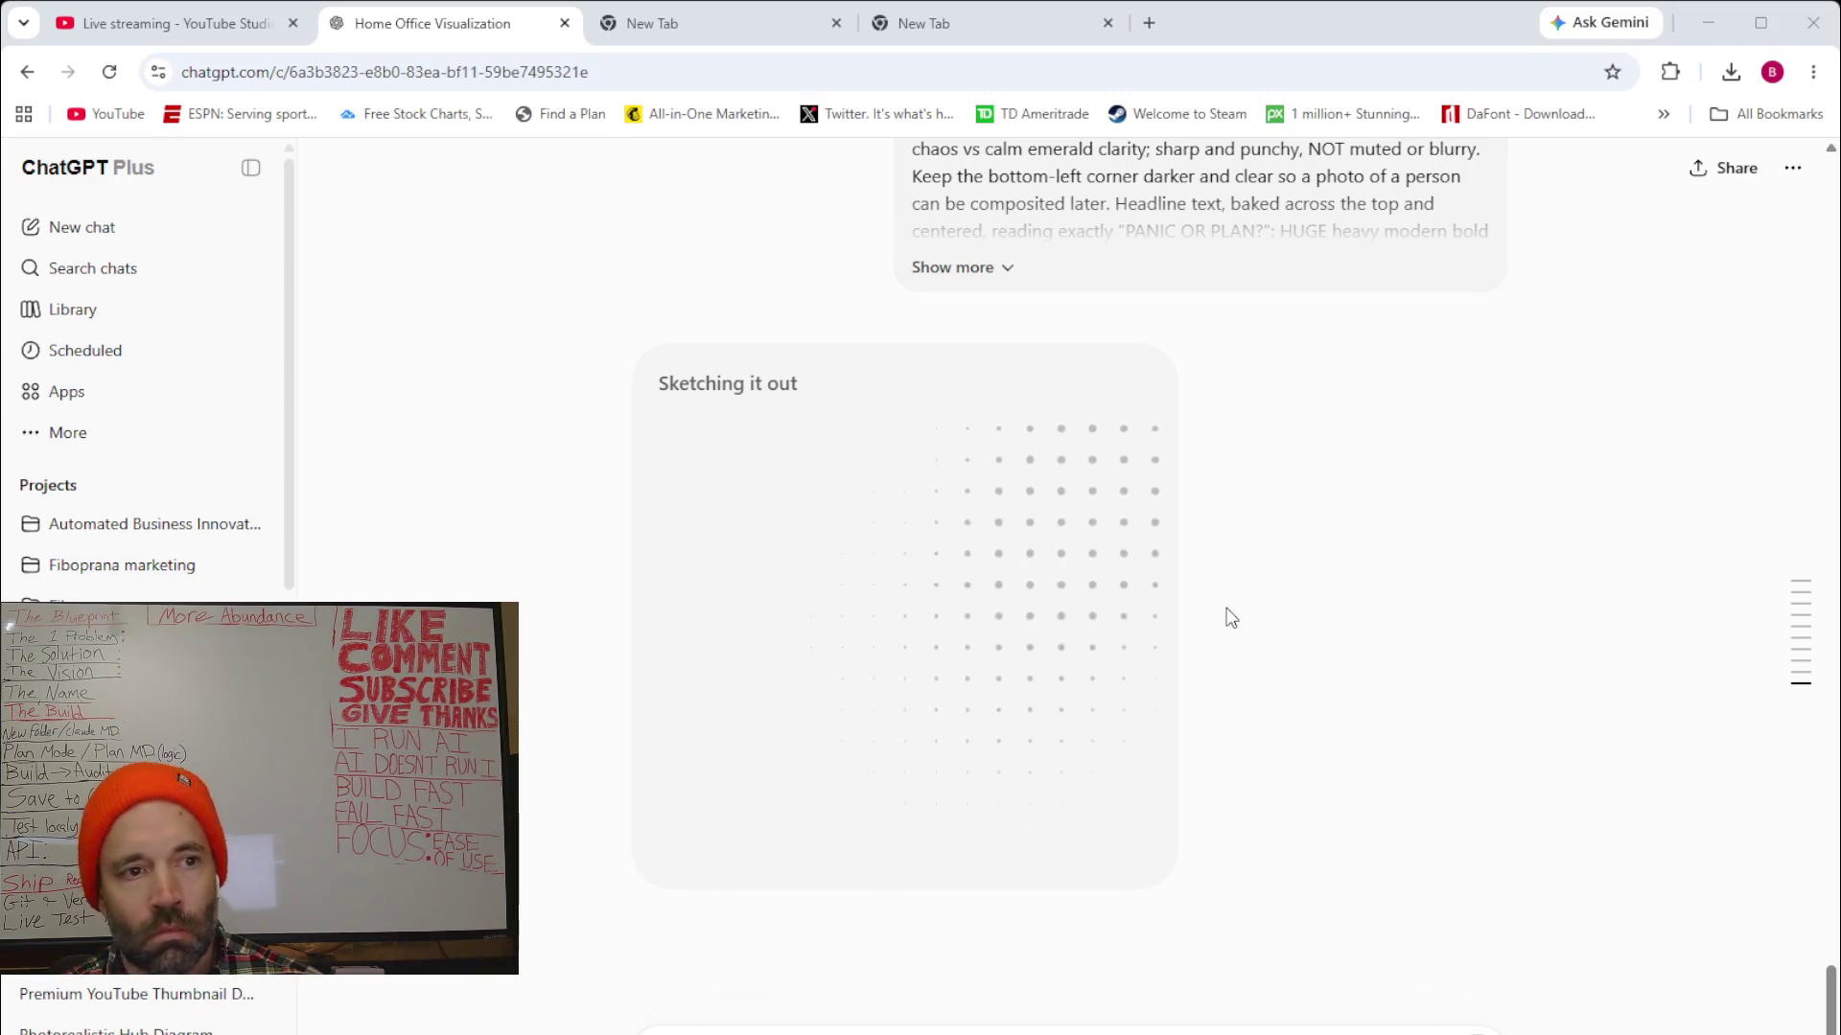
pyautogui.scroll(5, 1230, 618)
pyautogui.scroll(5, 1230, 618)
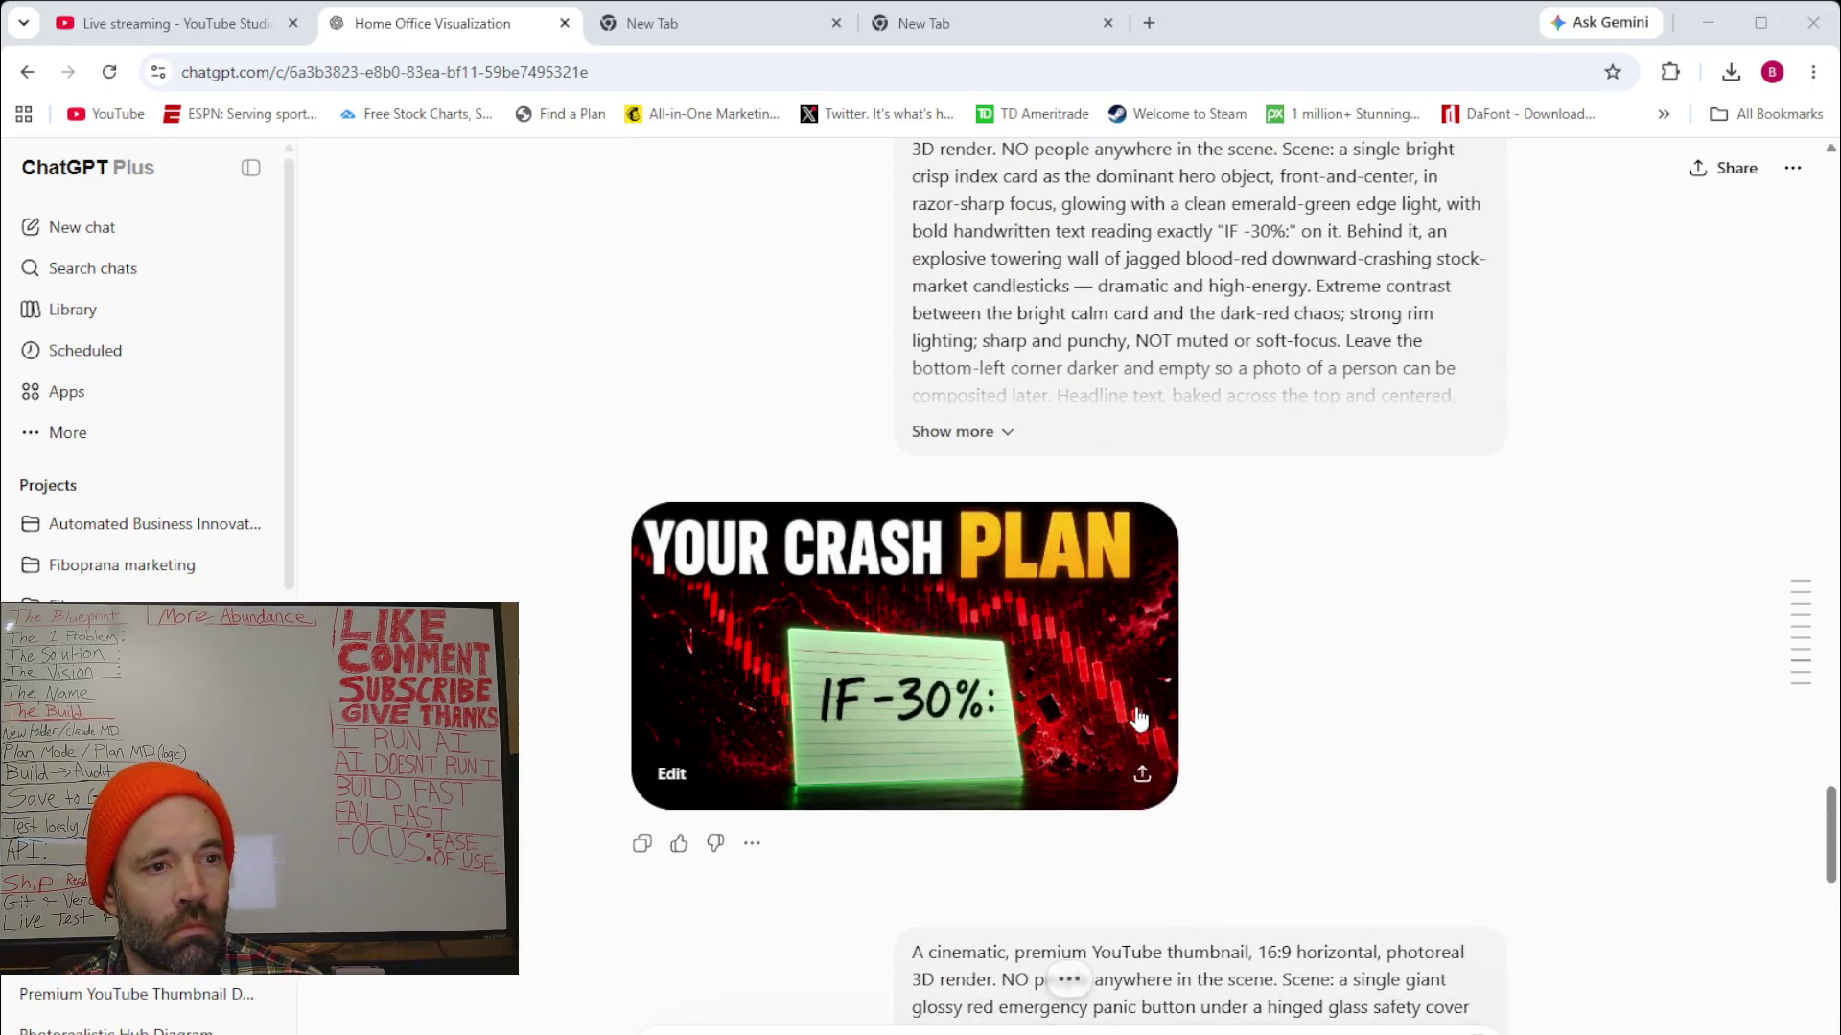
# Step: Download the YOUR CRASH PLAN and DON'T PANIC-SELL thumbnails via each image's share dialog
pyautogui.click(1141, 779)
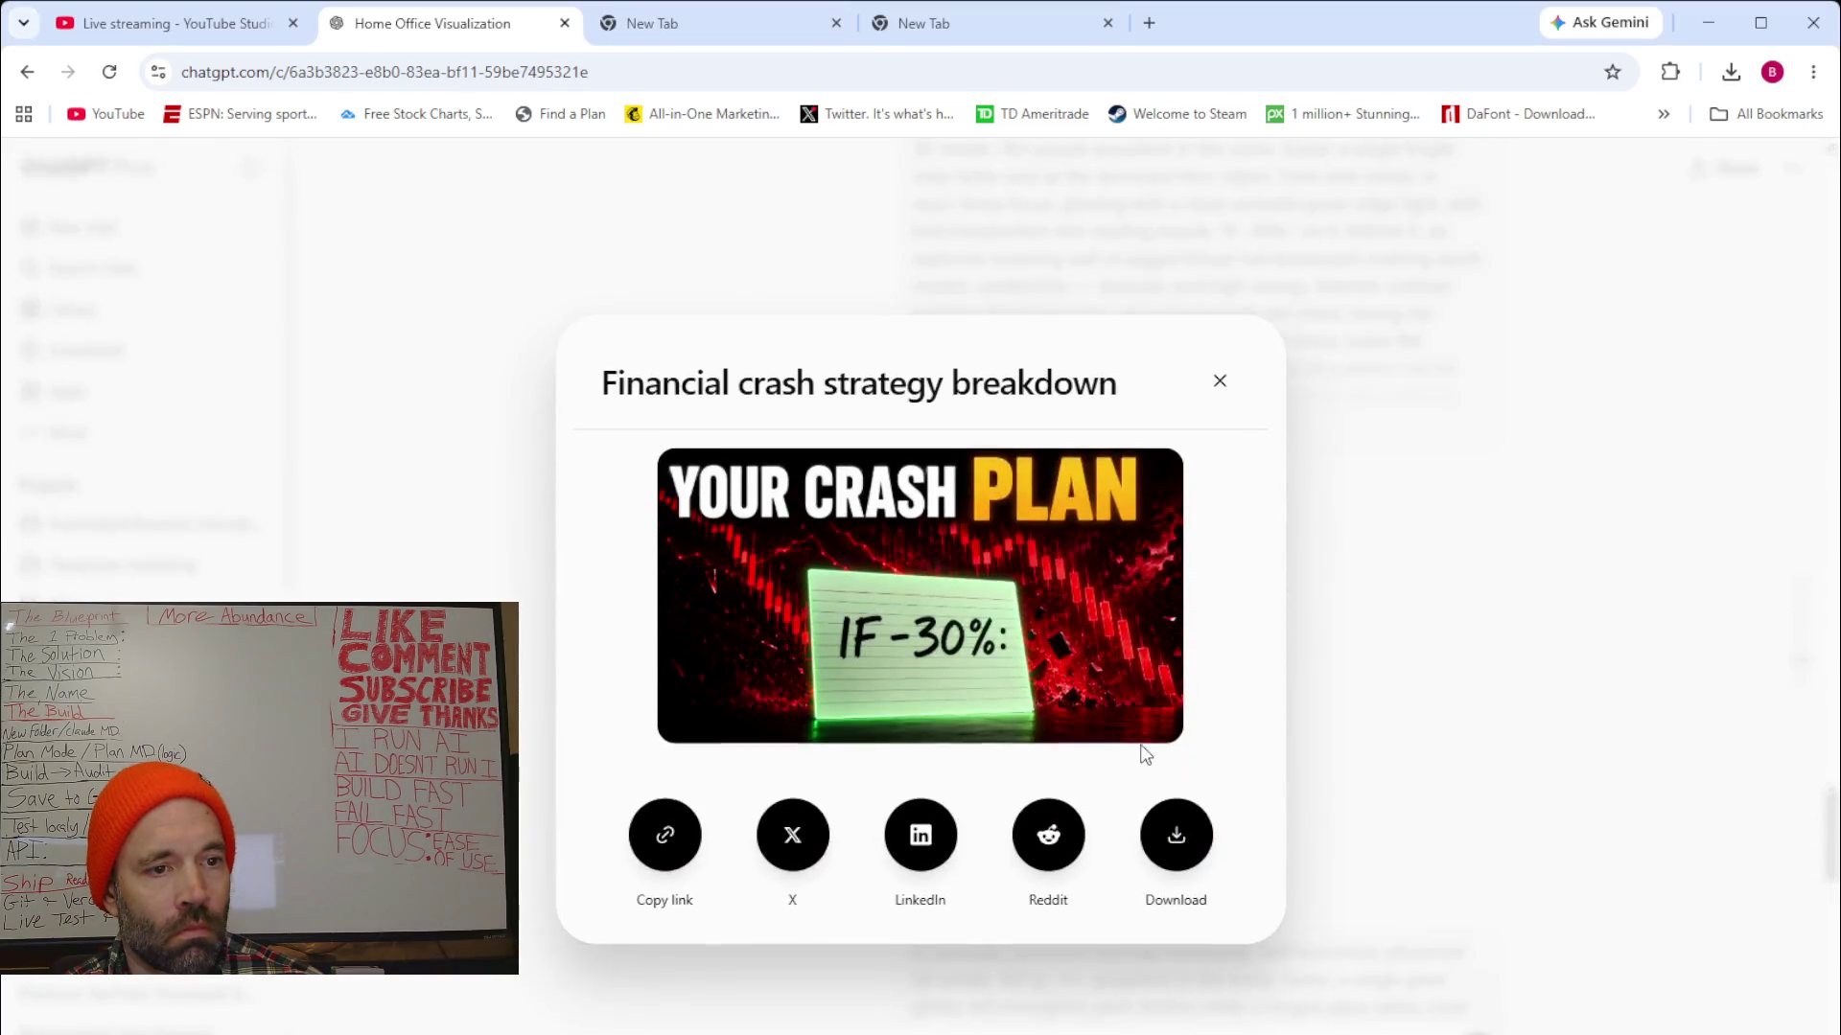
pyautogui.click(1598, 690)
pyautogui.scroll(-1, 1584, 690)
pyautogui.scroll(-3, 1583, 694)
pyautogui.scroll(-2, 1584, 693)
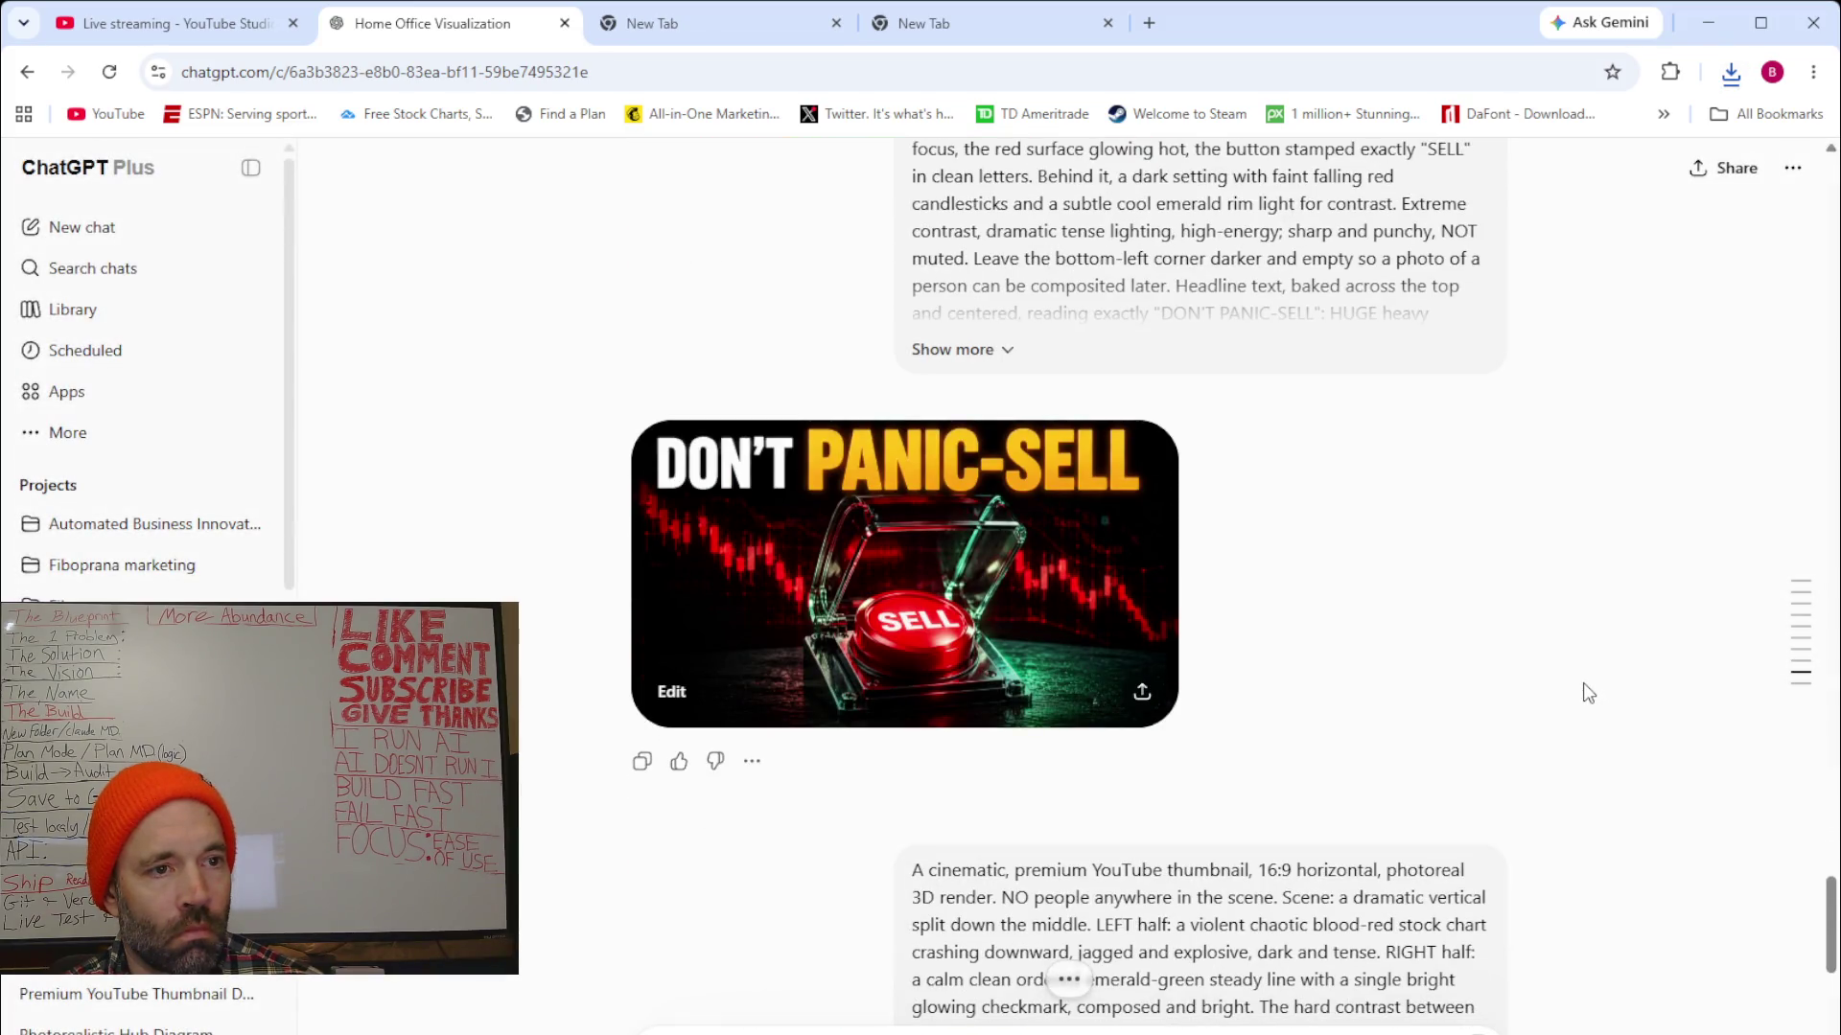
pyautogui.scroll(-2, 1583, 694)
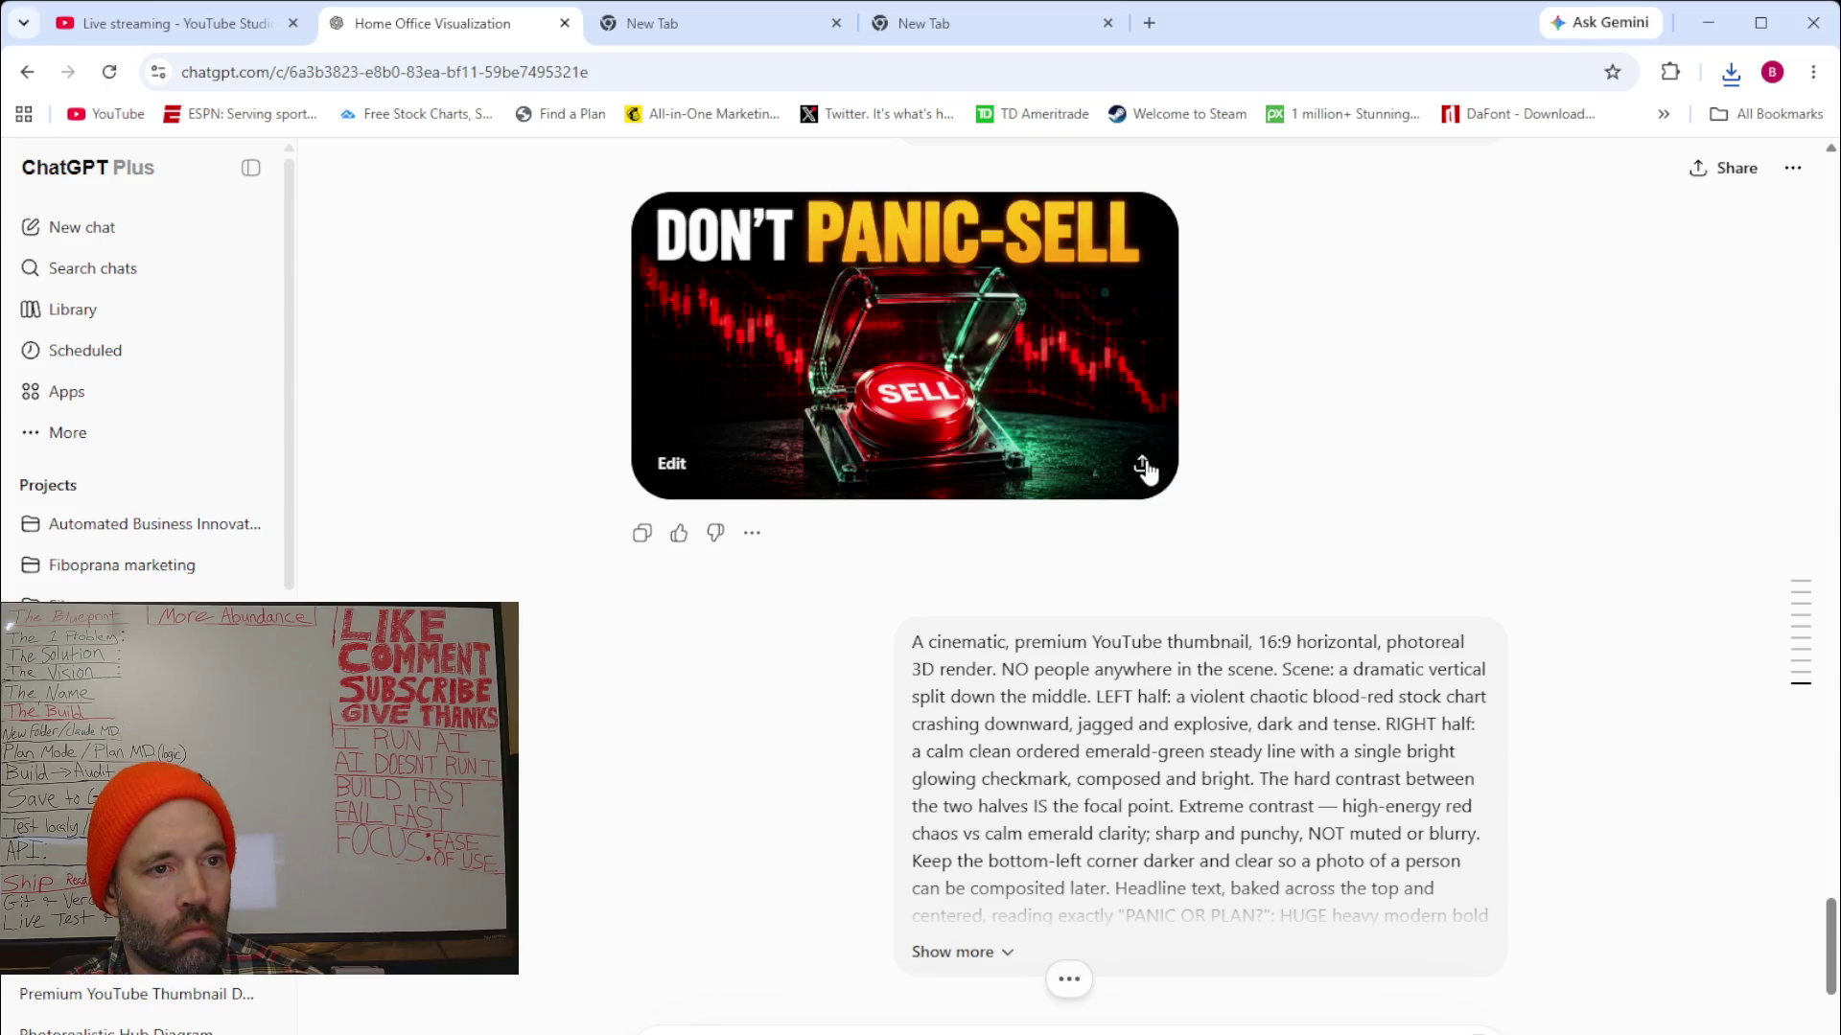
pyautogui.click(1141, 467)
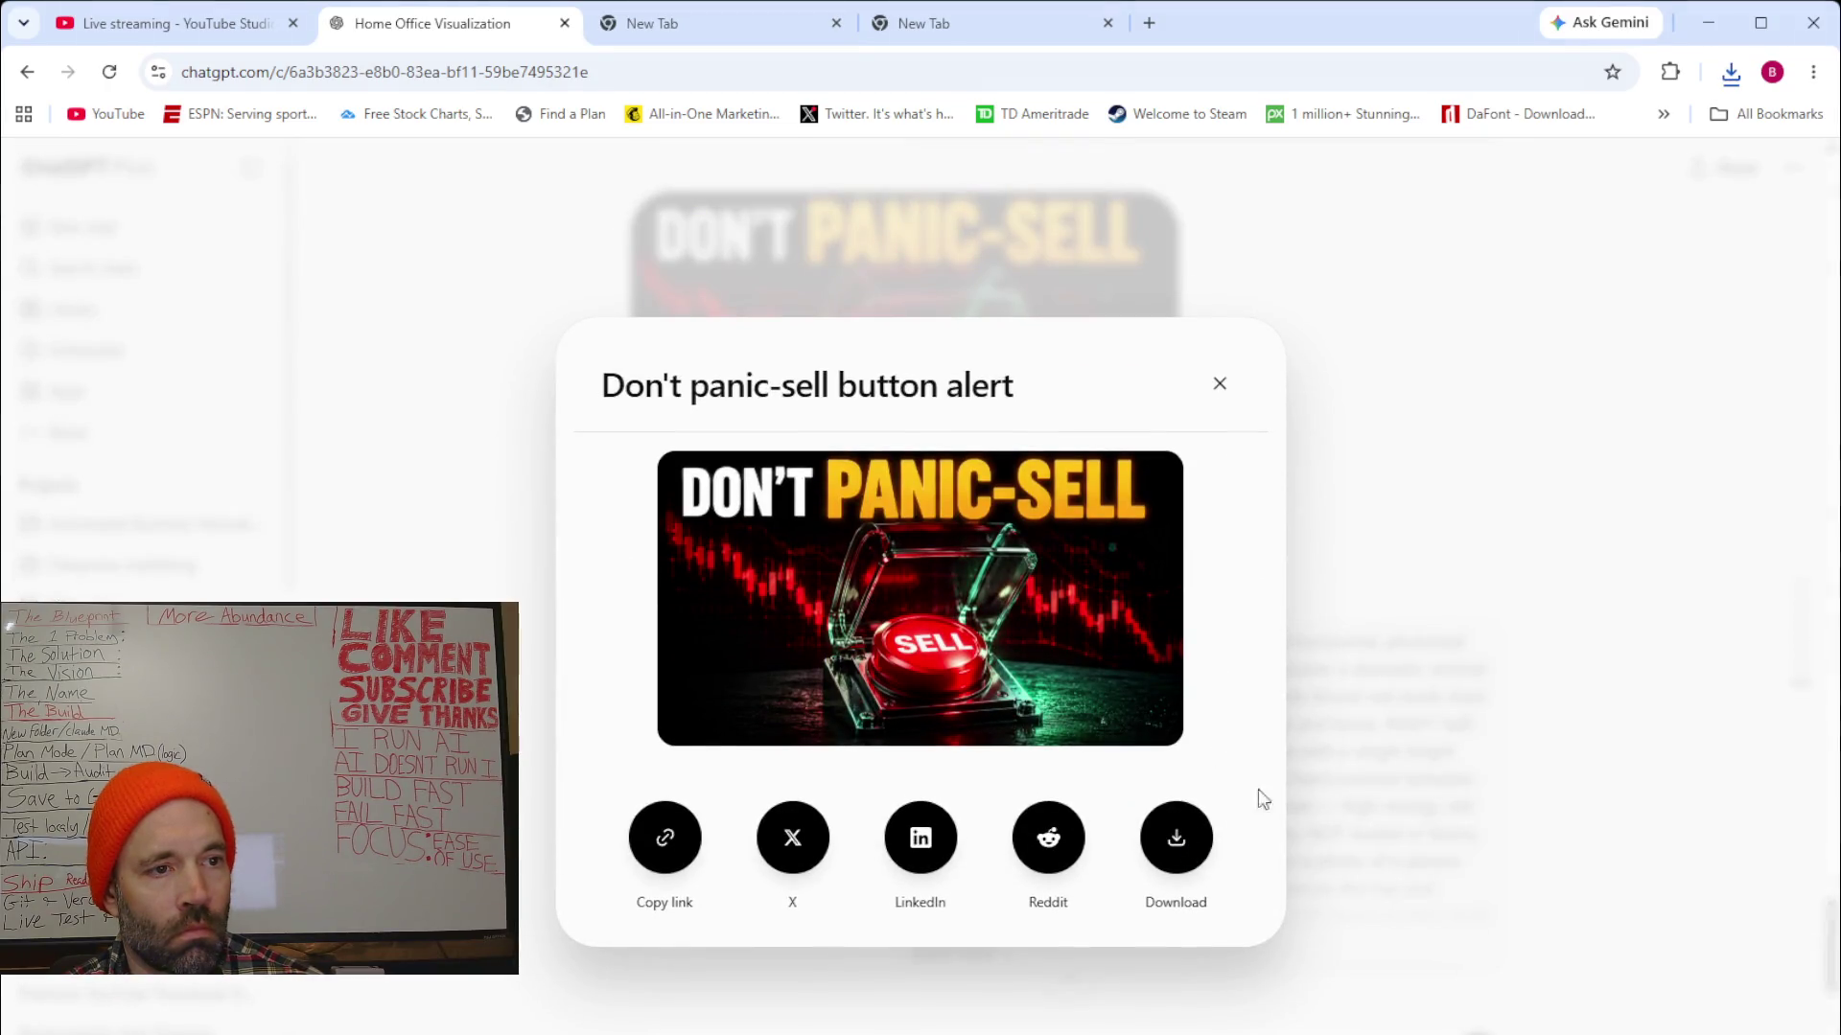
pyautogui.click(1568, 639)
pyautogui.scroll(-3, 1590, 574)
pyautogui.scroll(-3, 1589, 573)
pyautogui.scroll(3, 1588, 572)
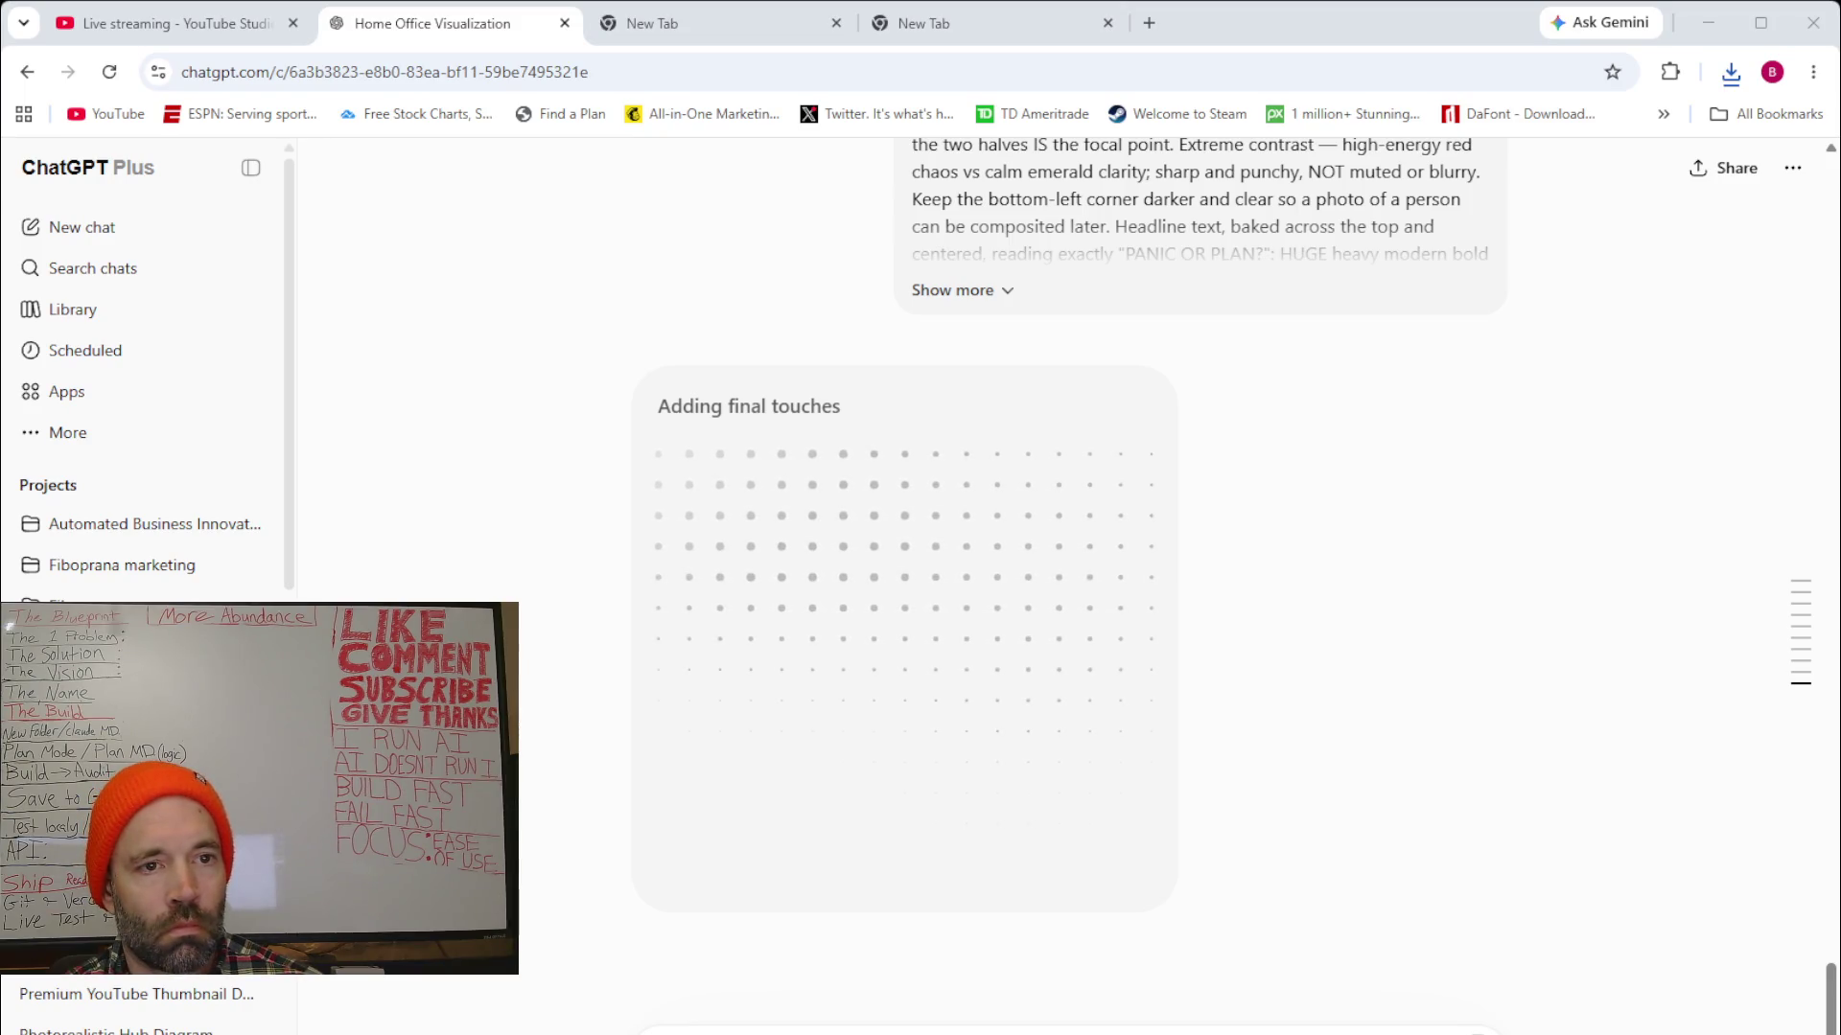
pyautogui.scroll(3, 1065, 575)
pyautogui.scroll(3, 1065, 575)
pyautogui.scroll(3, 1064, 575)
pyautogui.scroll(2, 1064, 575)
pyautogui.scroll(-4, 1064, 575)
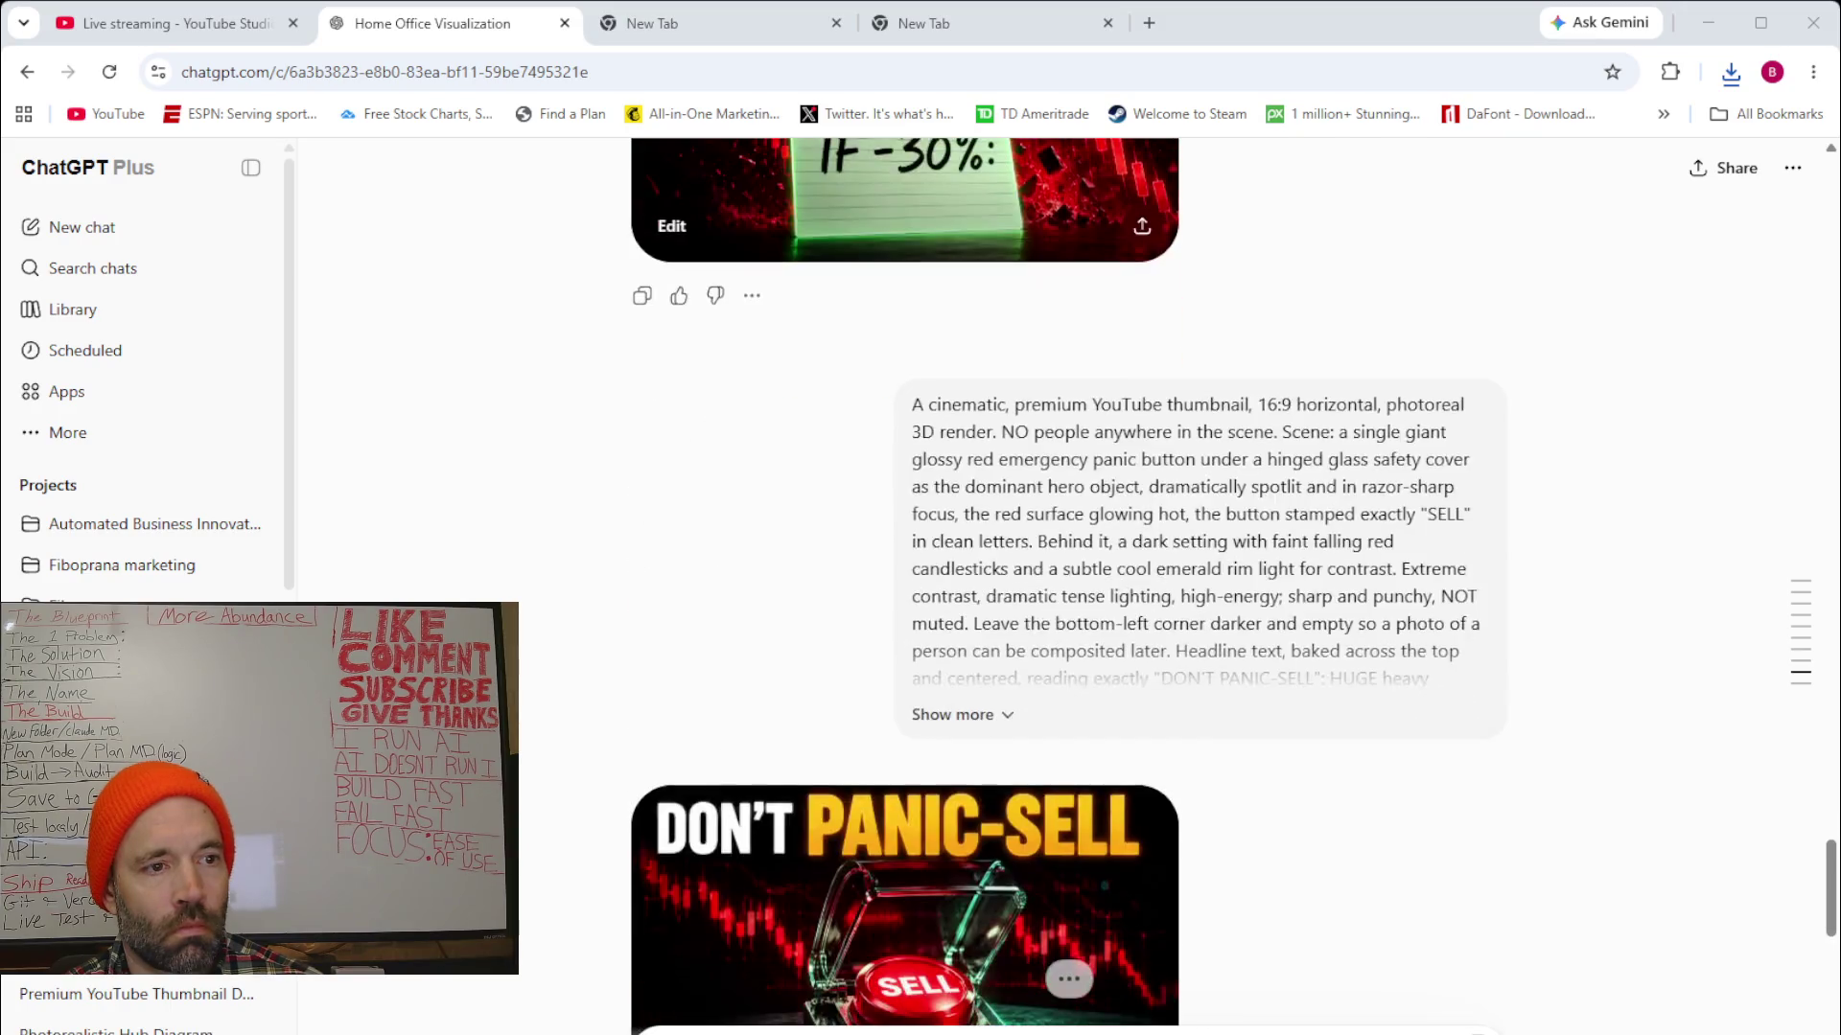